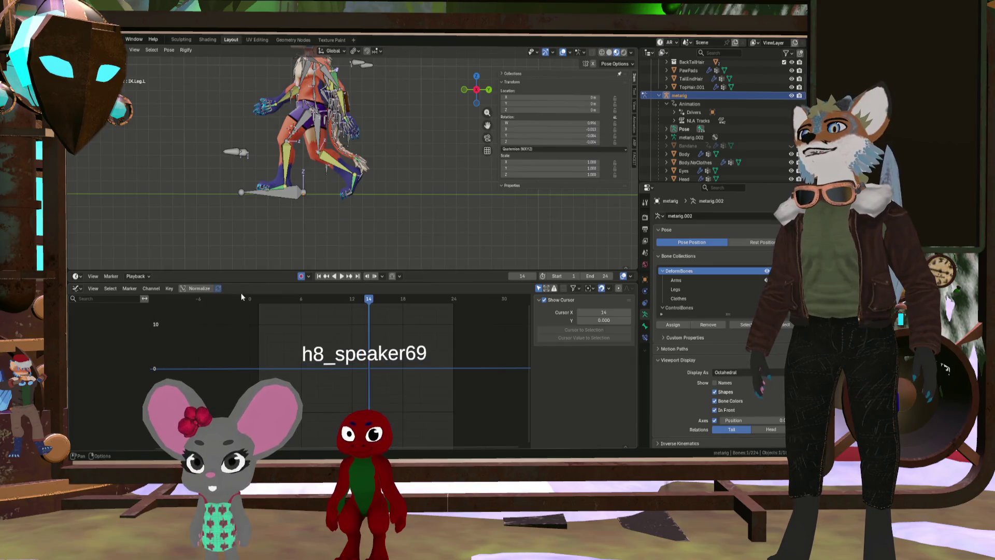
Select the rig's right heel bone, play the walk animation, then stop back at frame 0
scroll(318, 245, up, 2)
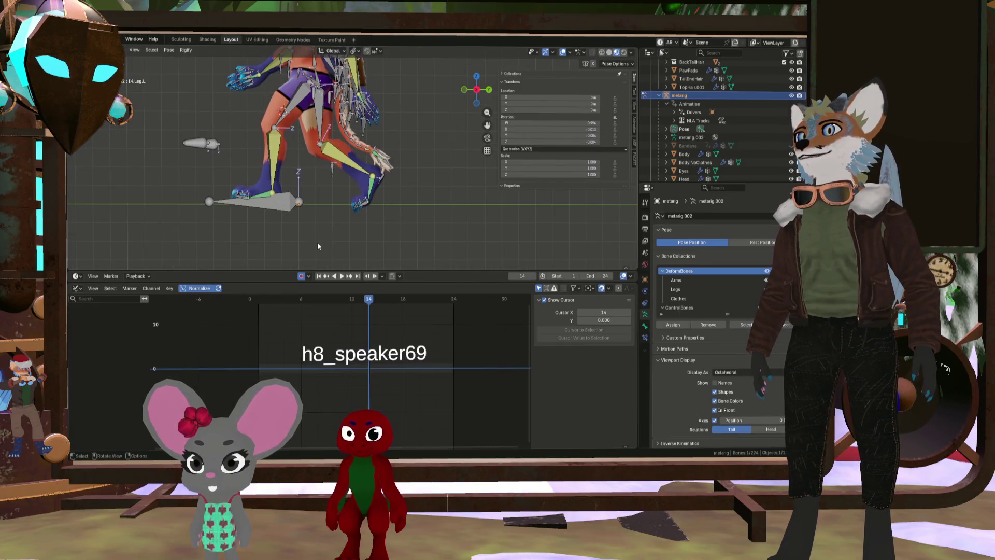
click(380, 181)
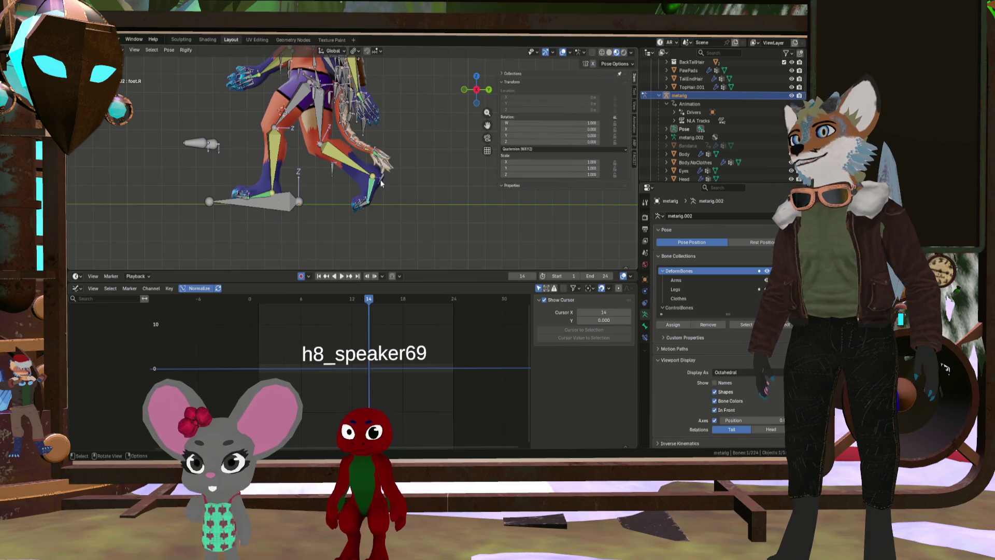
scroll(366, 204, up, 5)
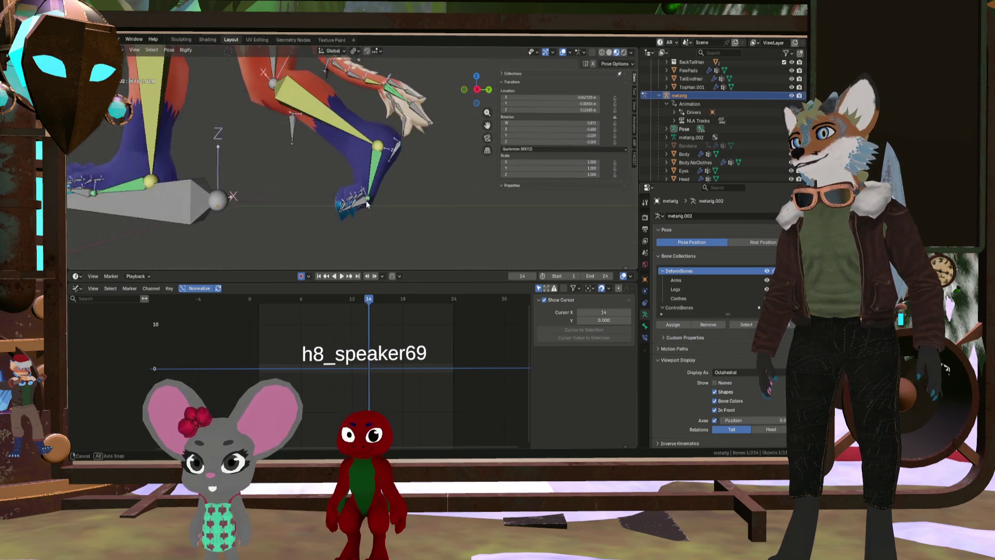
key(shift+ctrl+space)
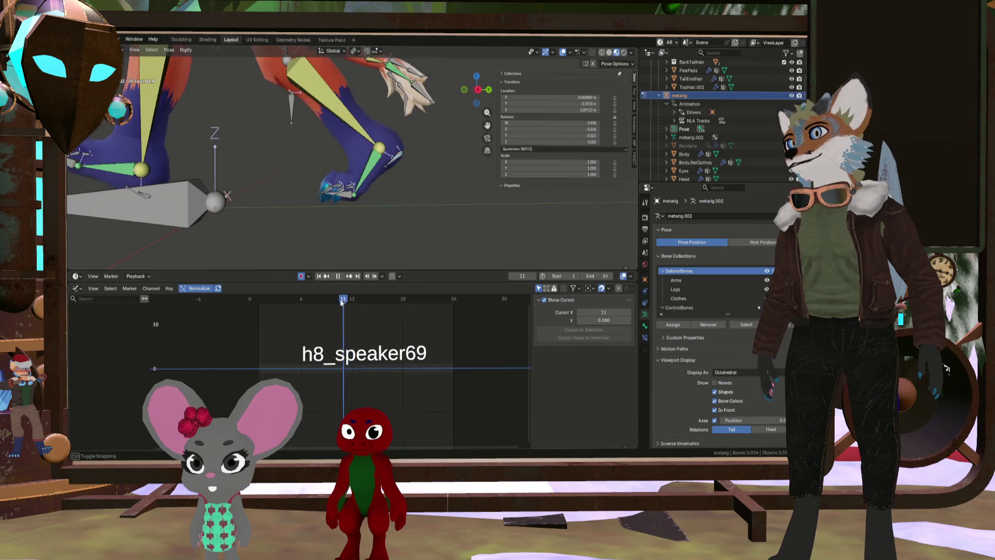
key(Escape)
Orbit to see the whole rig and enlarge the timeline area above the graph editor
scroll(225, 307, up, 1)
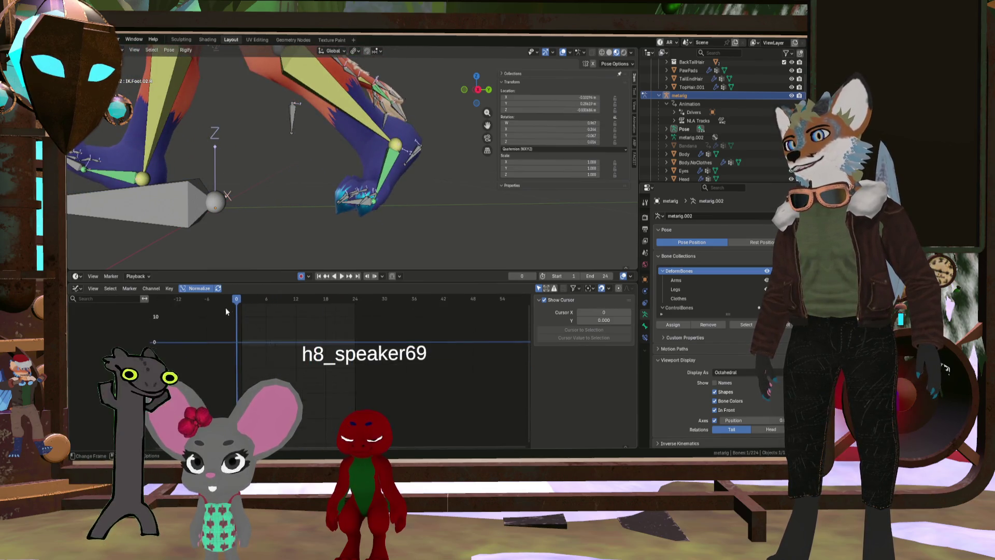
scroll(245, 318, up, 3)
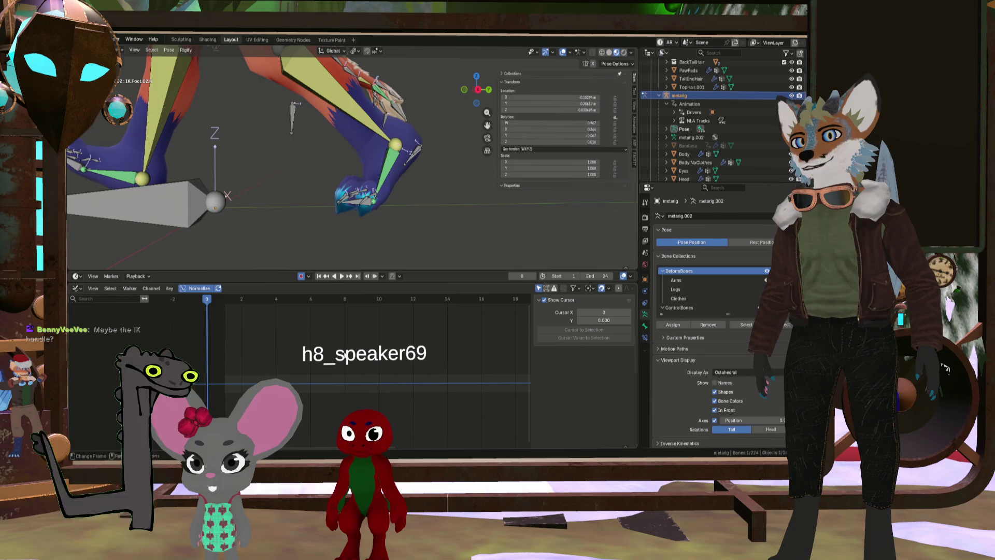
scroll(244, 211, down, 8)
mouse_move(244, 210)
middle_down()
mouse_move(247, 194)
mouse_move(288, 248)
middle_up()
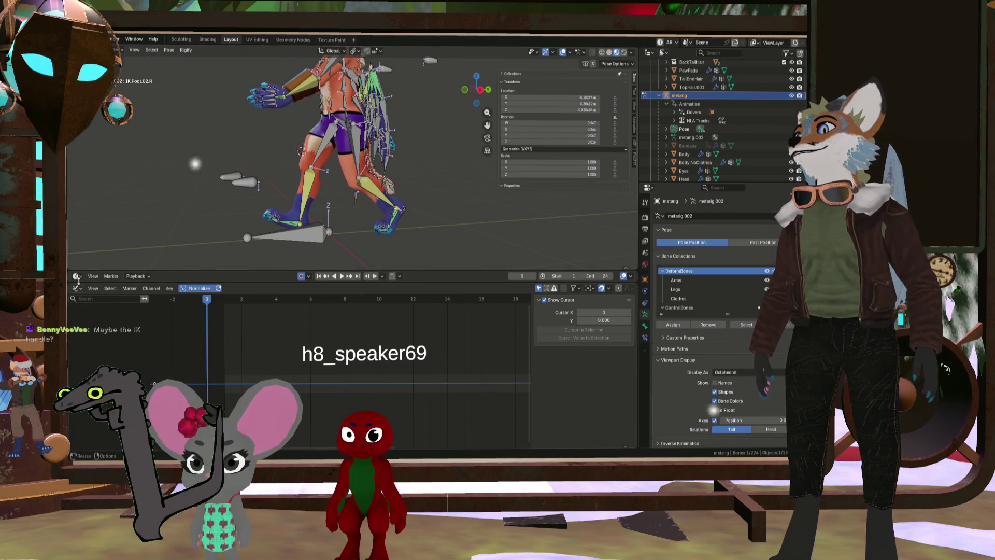
mouse_move(110, 268)
mouse_down()
mouse_move(214, 206)
mouse_move(214, 182)
mouse_up()
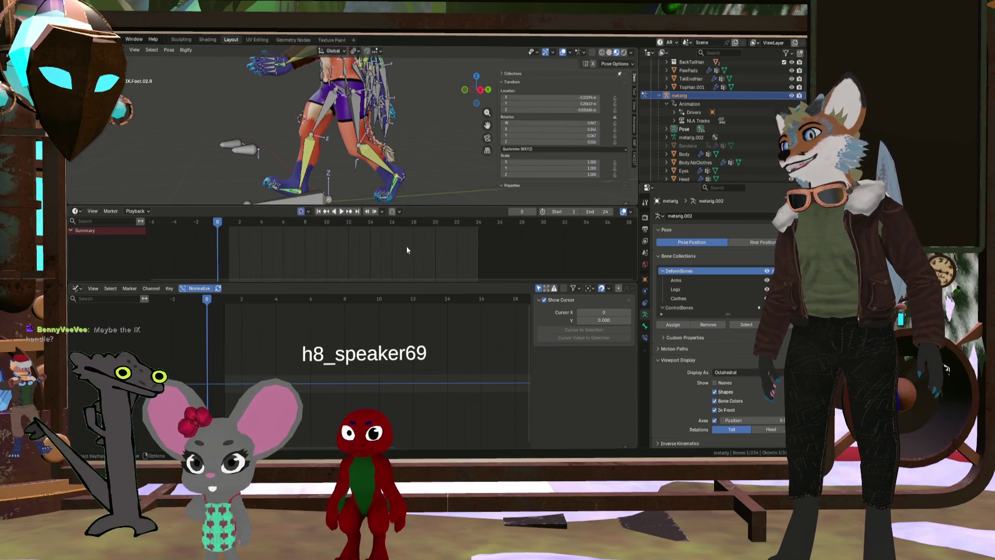
Switch the timeline to Nonlinear Animation and start editing the Walk strip's stashed action
click(76, 211)
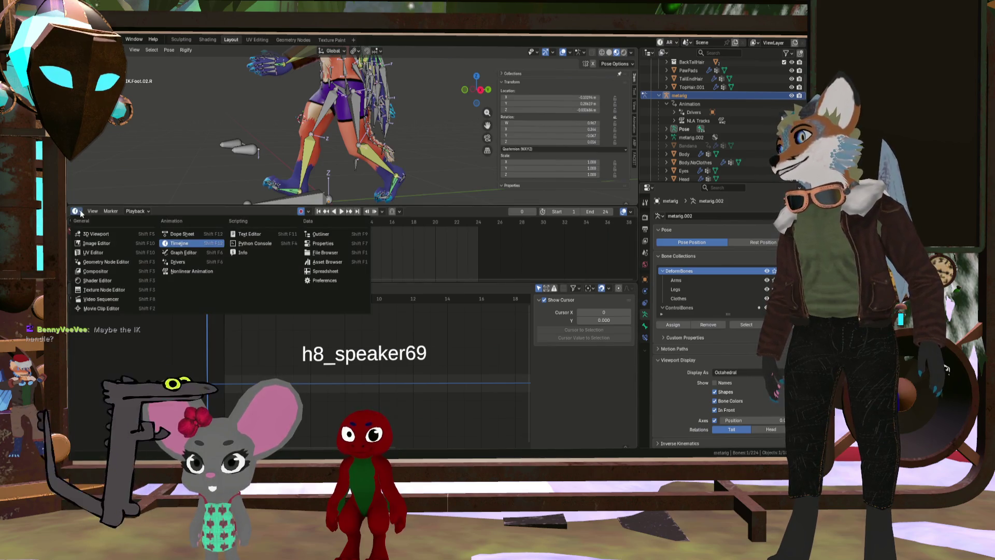
click(189, 270)
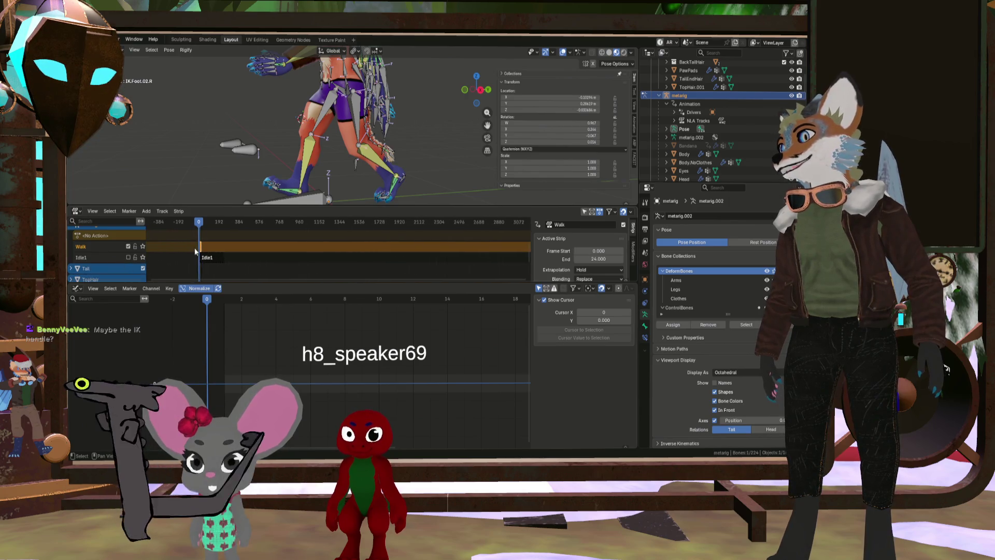
scroll(196, 252, up, 6)
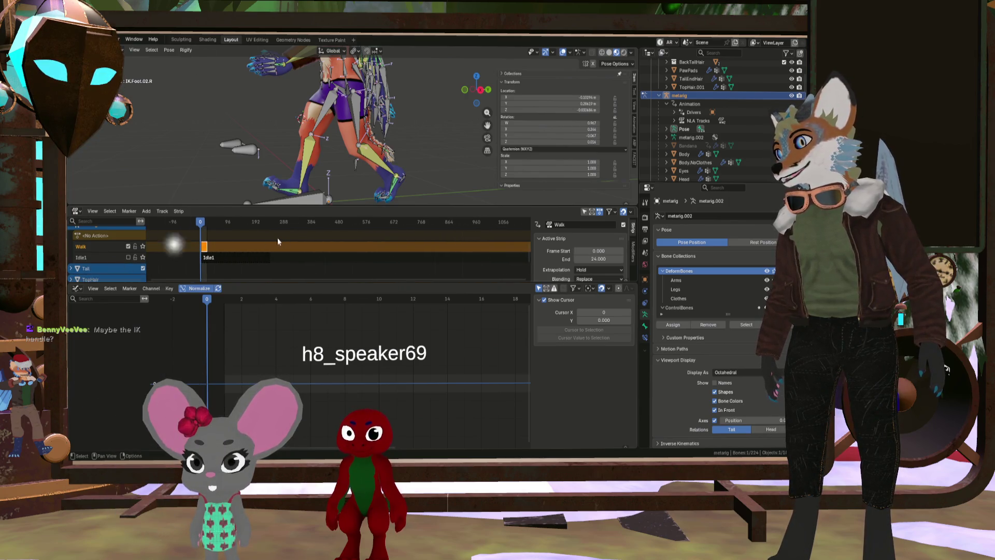
scroll(210, 252, up, 2)
right_click(205, 247)
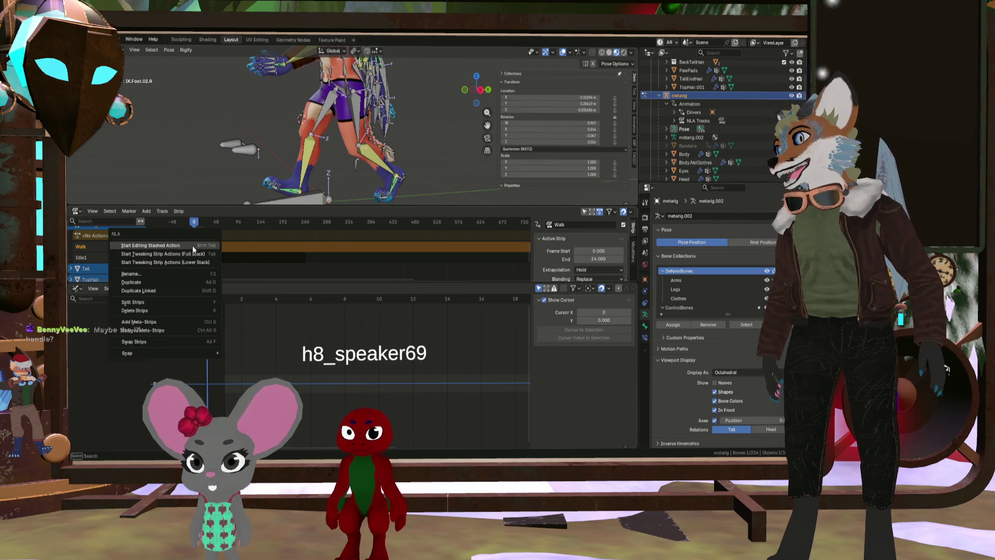
click(188, 244)
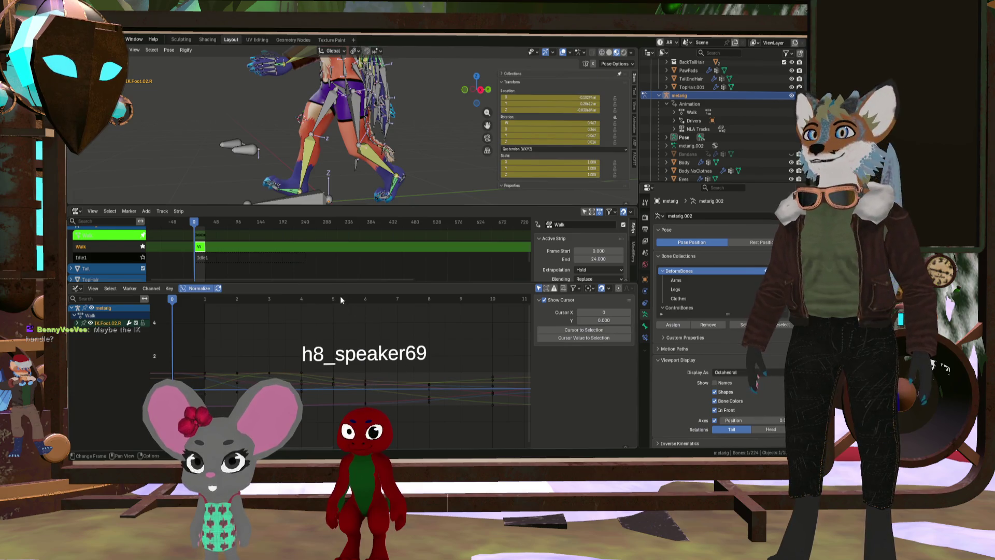
Select the left foot IK control bone (IK.Foot.02.L) and scrub to frame 4
scroll(404, 195, up, 4)
middle_drag(346, 180, 324, 180)
click(424, 178)
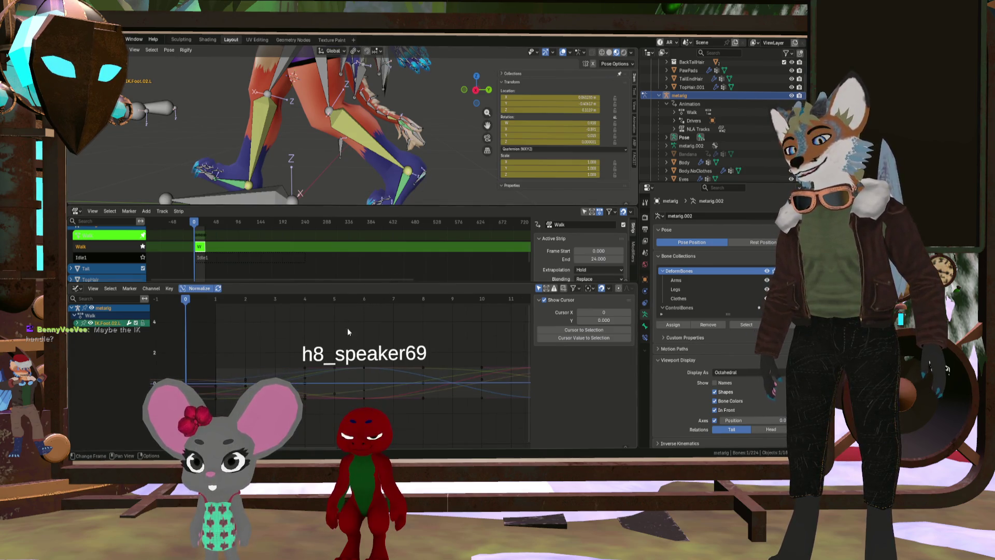
ctrl+scroll(347, 327, left, 1)
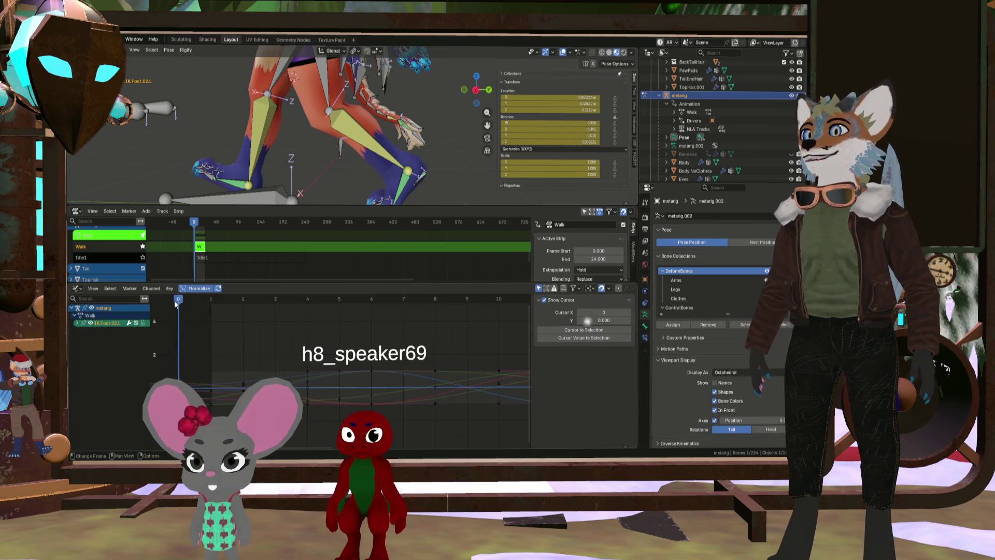
drag(185, 305, 311, 316)
Frame the foot's curves, scrub to frame 5, and select the frame-12 Z Location key (-0.0327)
scroll(377, 330, down, 5)
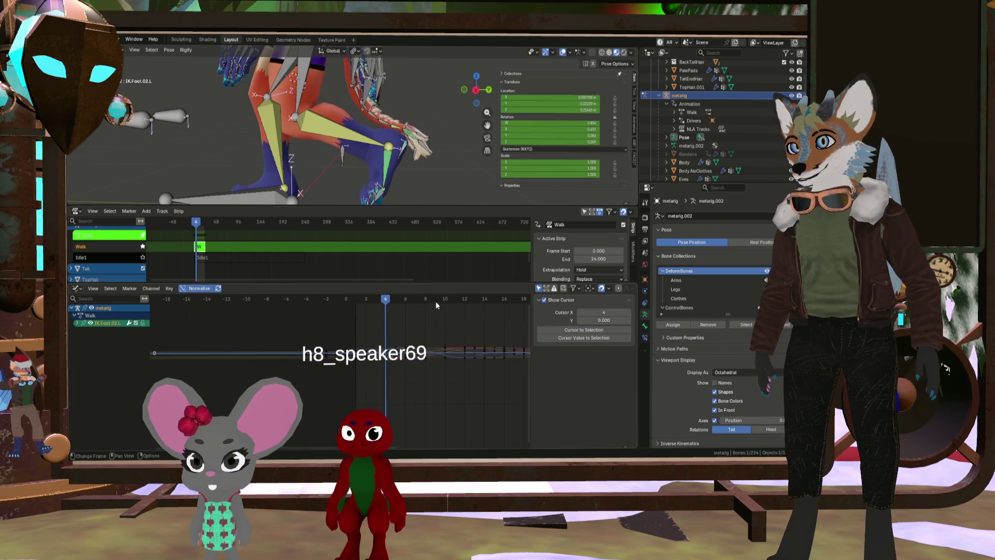
scroll(421, 321, up, 2)
mouse_move(438, 364)
middle_down()
mouse_move(332, 399)
mouse_move(310, 391)
mouse_move(327, 395)
mouse_move(303, 413)
middle_up()
scroll(365, 388, up, 1)
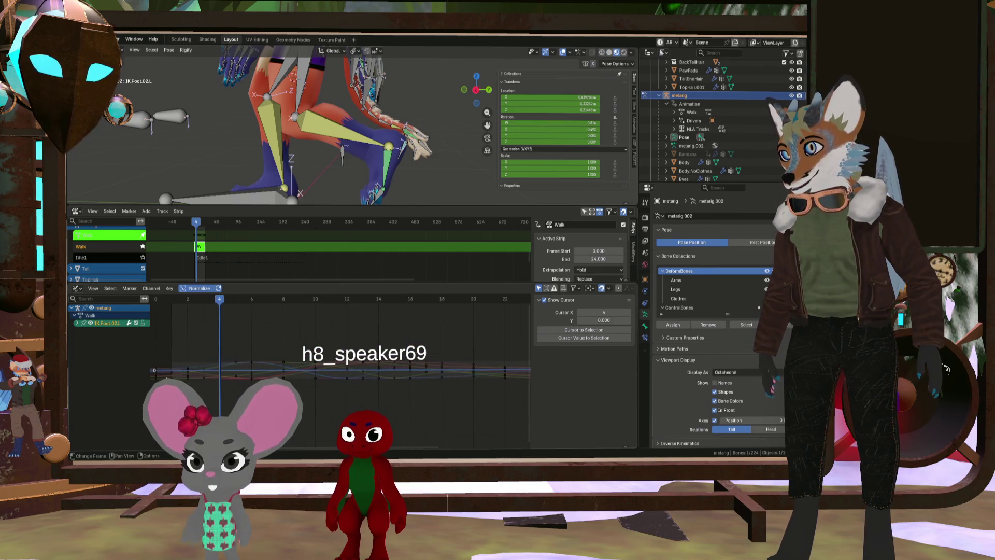
mouse_move(205, 309)
mouse_down()
mouse_move(167, 300)
mouse_move(325, 313)
mouse_move(348, 327)
mouse_move(362, 317)
mouse_move(460, 328)
mouse_move(242, 331)
mouse_move(300, 332)
mouse_up()
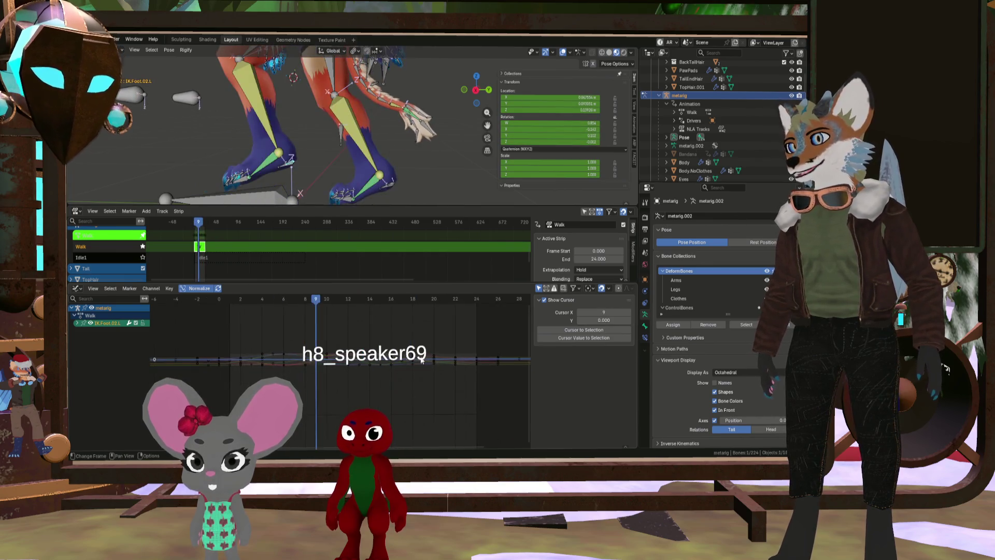
scroll(486, 369, up, 3)
scroll(439, 358, down, 5)
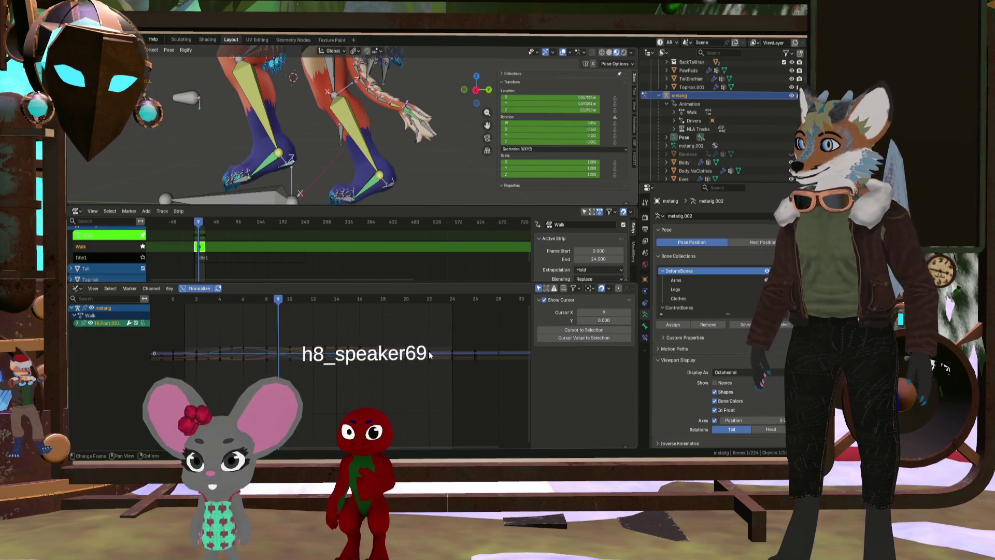
scroll(232, 362, up, 2)
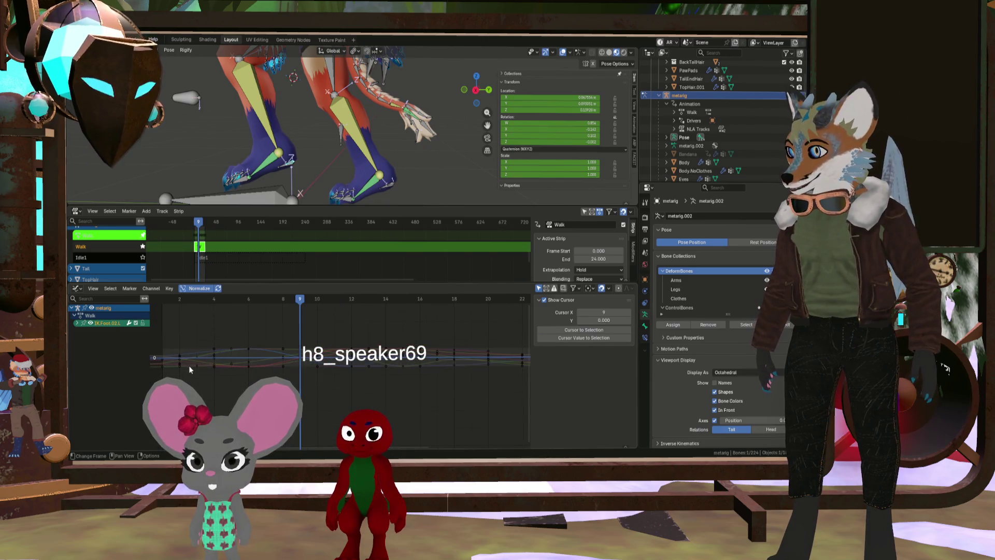
scroll(189, 365, down, 1)
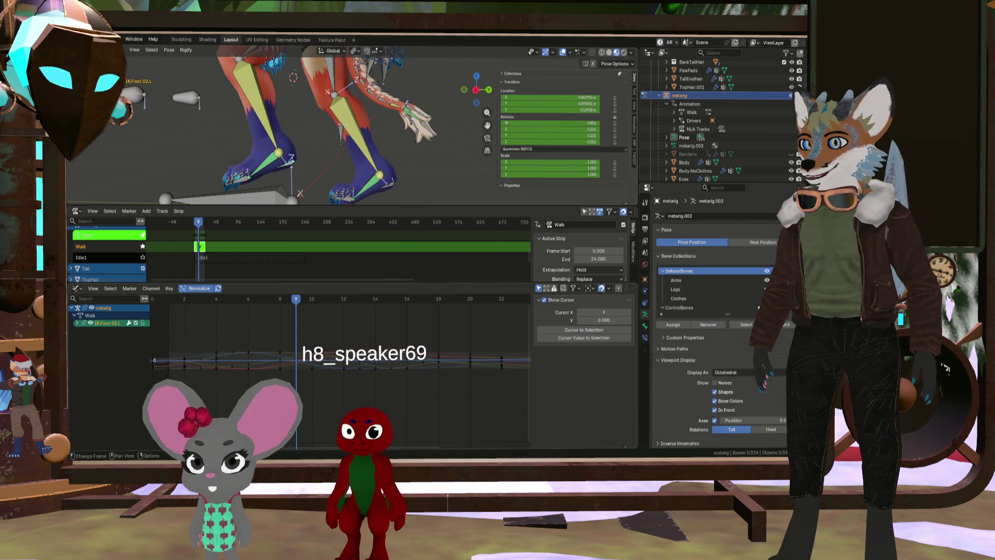
click(344, 369)
scroll(359, 397, down, 3)
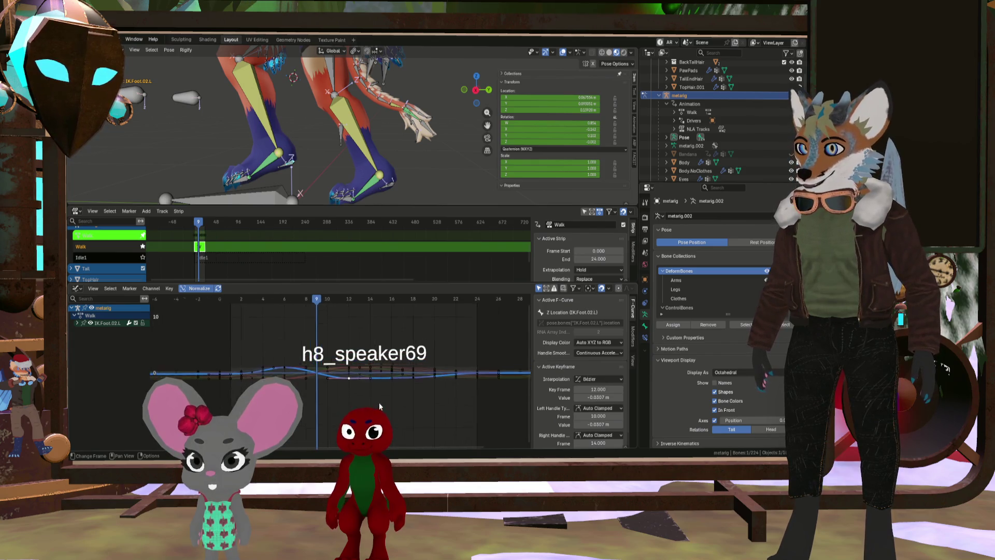
Move to frame 12, nudge the frame-12 key, select the frame-6 X Location key, and fit all keys
scroll(379, 402, up, 2)
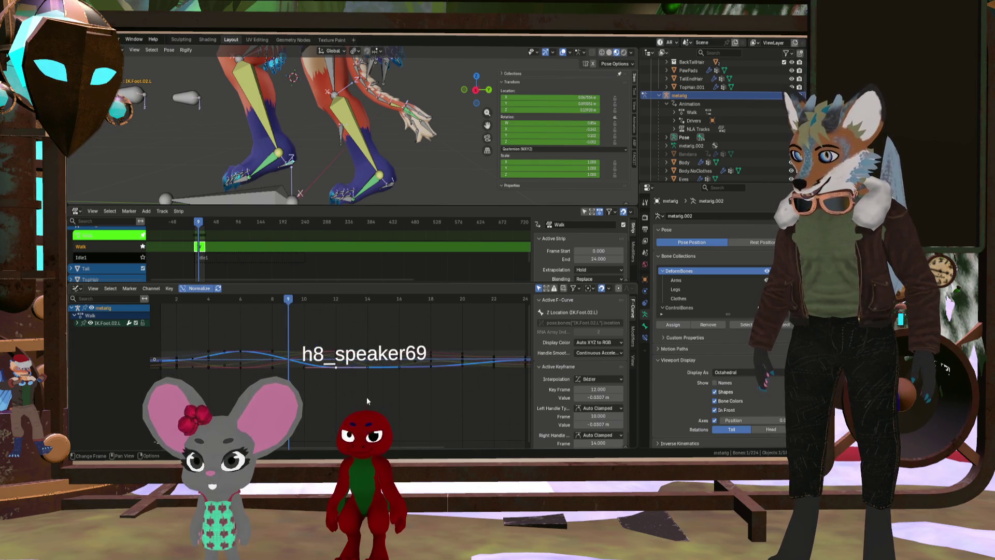
mouse_move(203, 378)
middle_down()
mouse_move(231, 390)
mouse_move(299, 390)
middle_up()
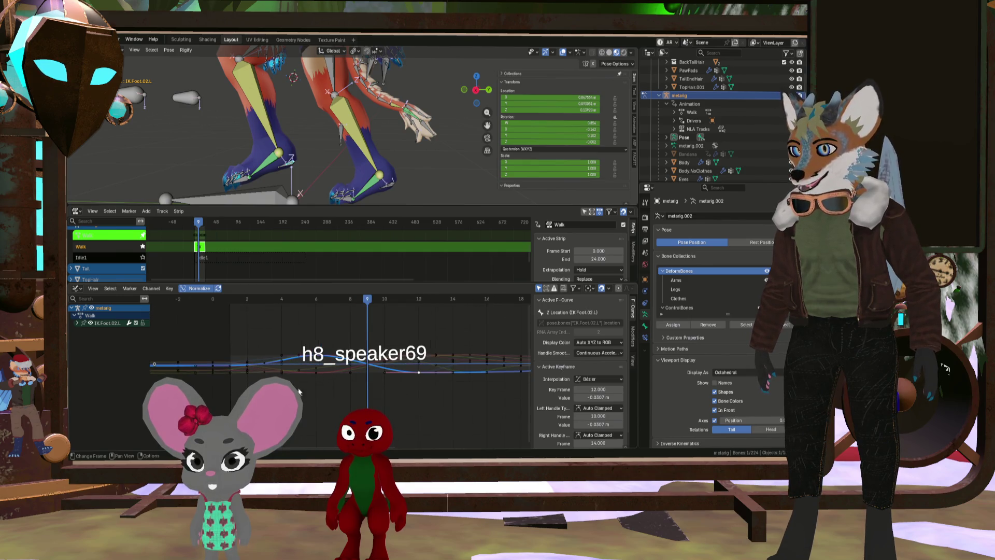
scroll(304, 383, down, 2)
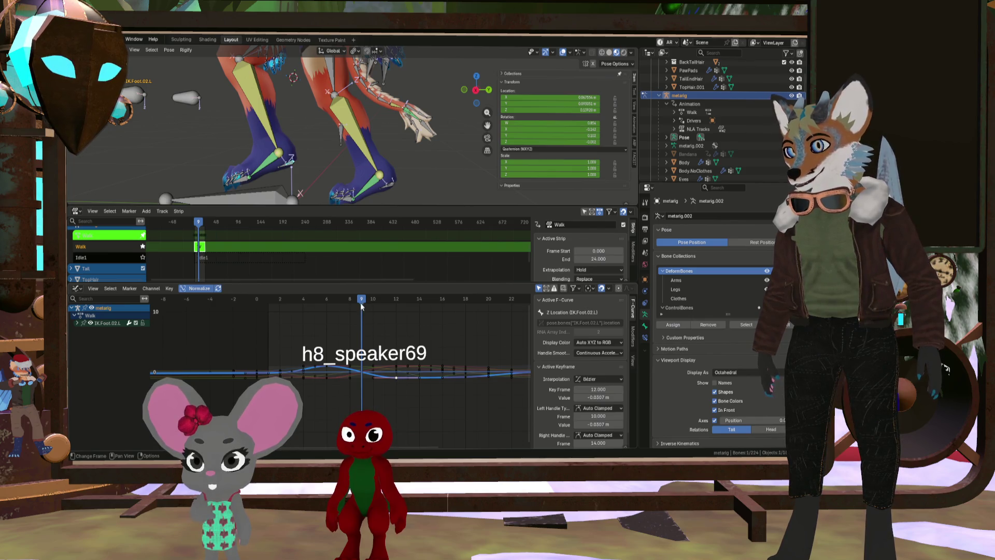
drag(361, 306, 396, 306)
mouse_move(396, 377)
mouse_down()
mouse_move(396, 350)
mouse_move(389, 378)
mouse_up()
scroll(353, 378, up, 1)
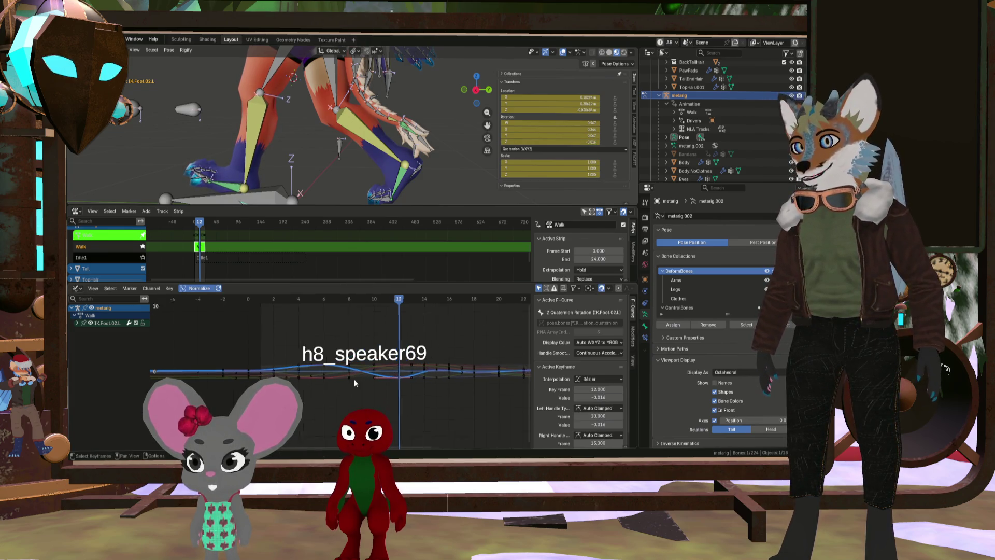
click(319, 377)
key(Home)
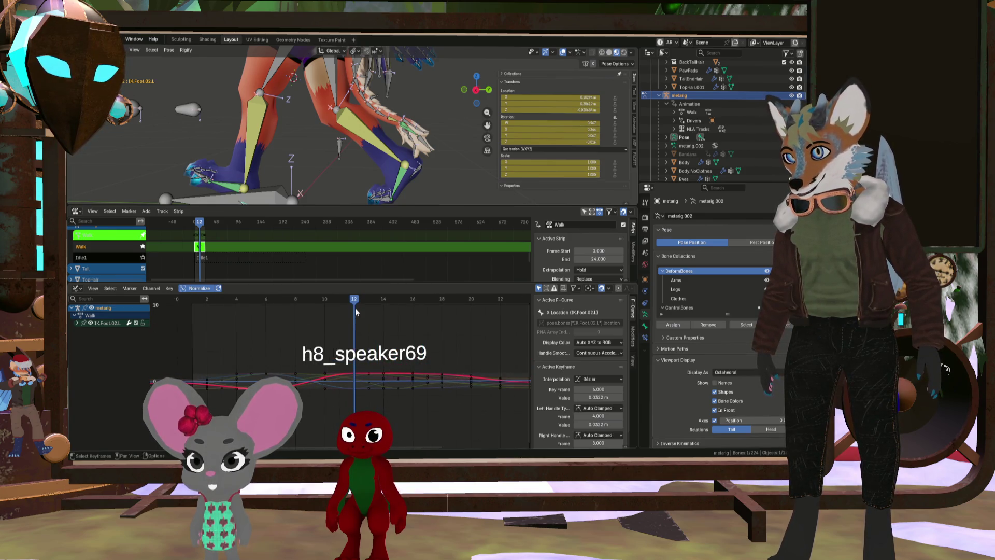
Reshape the Y Location curve by moving its key, undo that change, and scrub back to frame 8
mouse_move(365, 303)
mouse_down()
mouse_move(480, 322)
mouse_move(296, 311)
mouse_move(430, 315)
mouse_move(341, 311)
mouse_move(366, 315)
mouse_up()
click(370, 377)
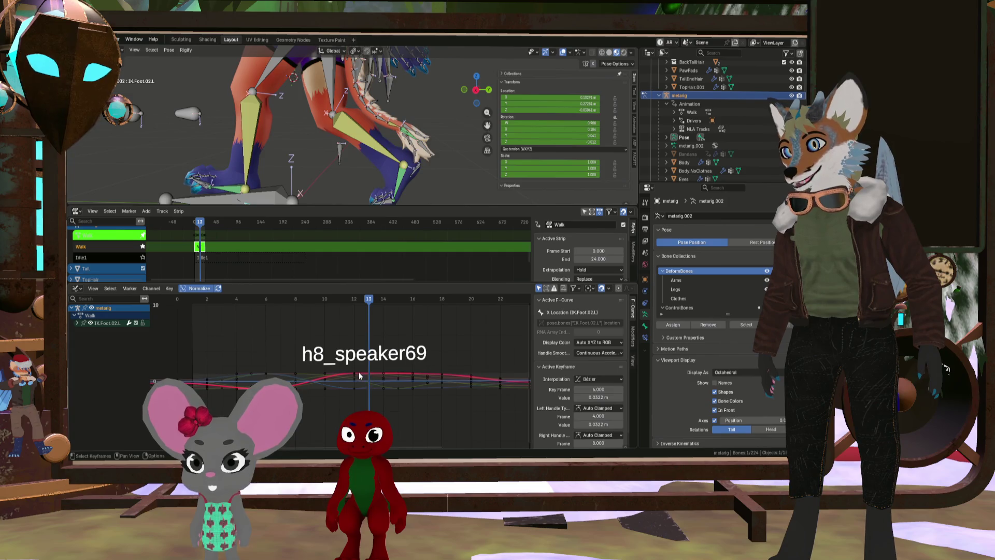
click(384, 375)
drag(372, 303, 387, 307)
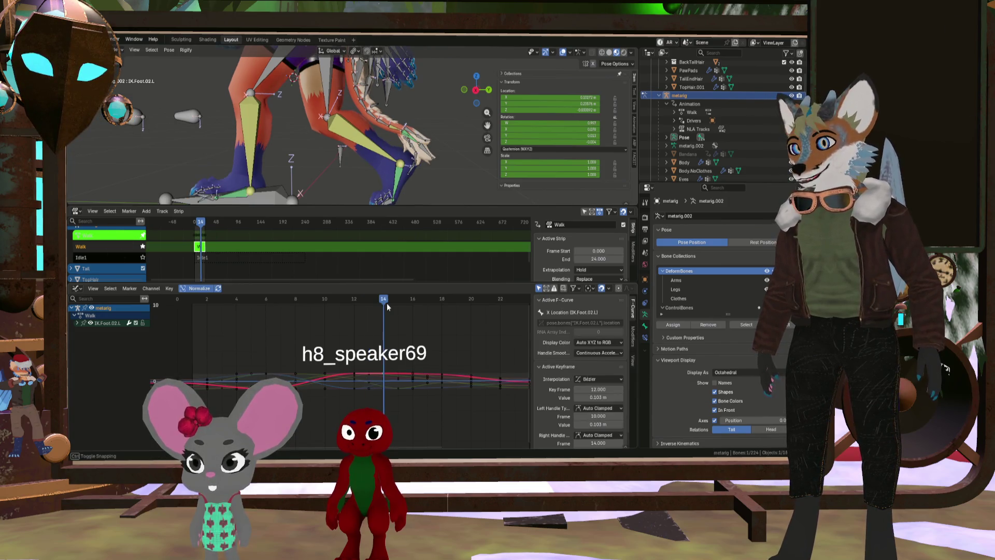
mouse_move(382, 379)
mouse_down()
mouse_move(376, 388)
mouse_move(406, 378)
mouse_up()
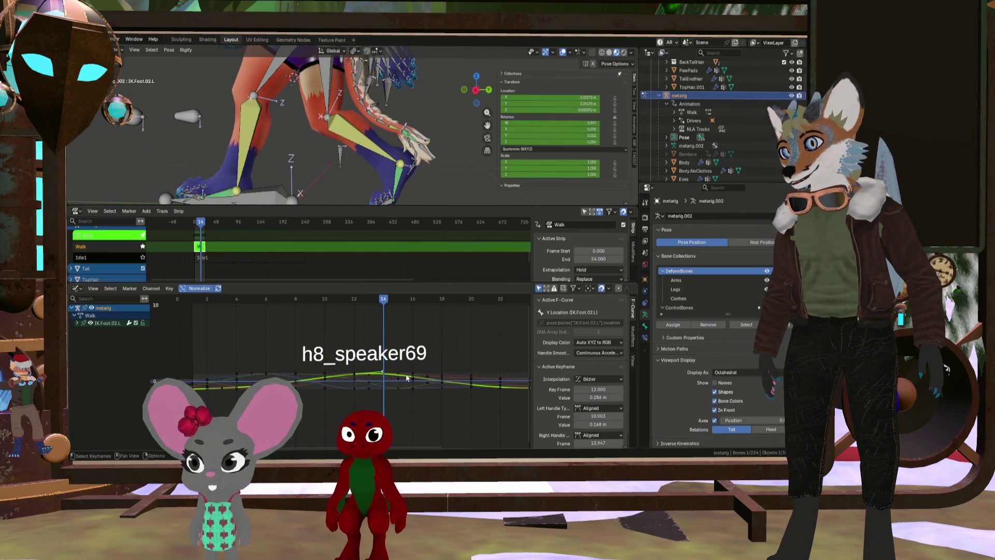
key(ctrl+z)
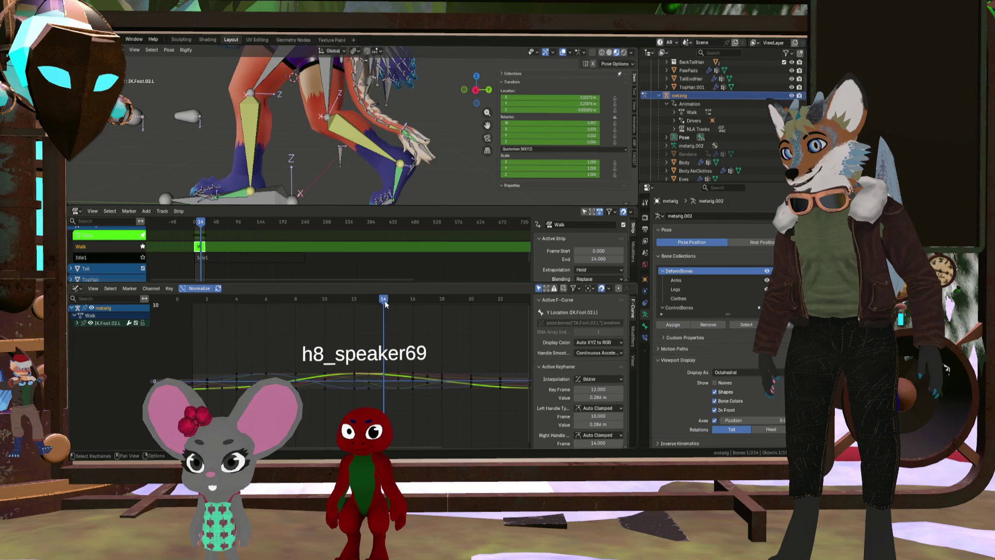
mouse_move(385, 304)
mouse_down()
mouse_move(204, 303)
mouse_move(514, 343)
mouse_up()
scroll(455, 344, down, 1)
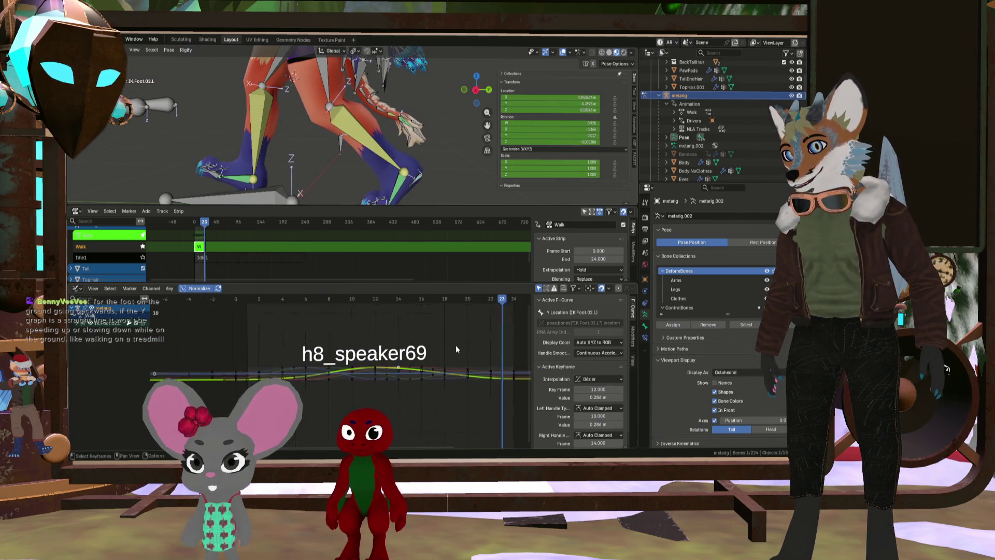
scroll(455, 344, up, 2)
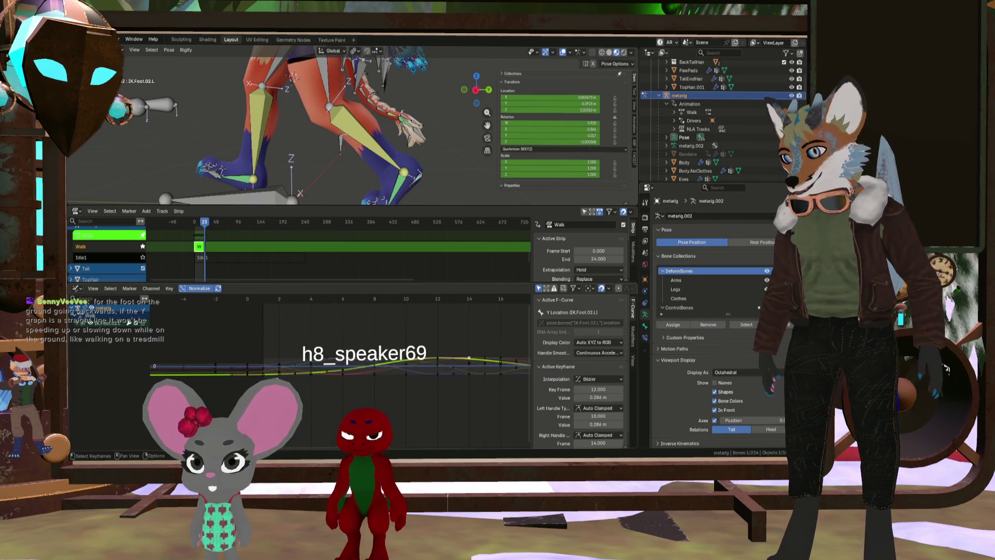
scroll(380, 368, up, 3)
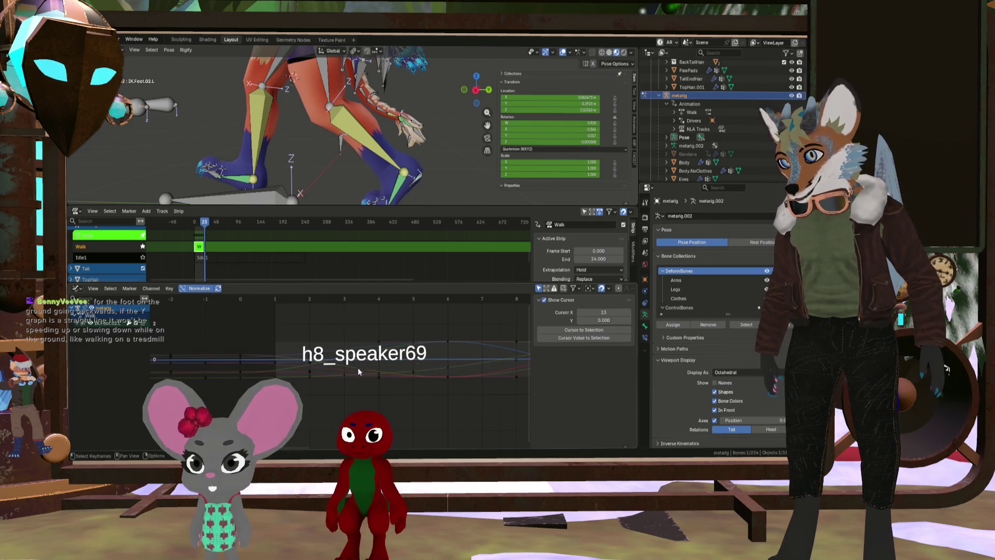
click(241, 357)
scroll(456, 371, down, 5)
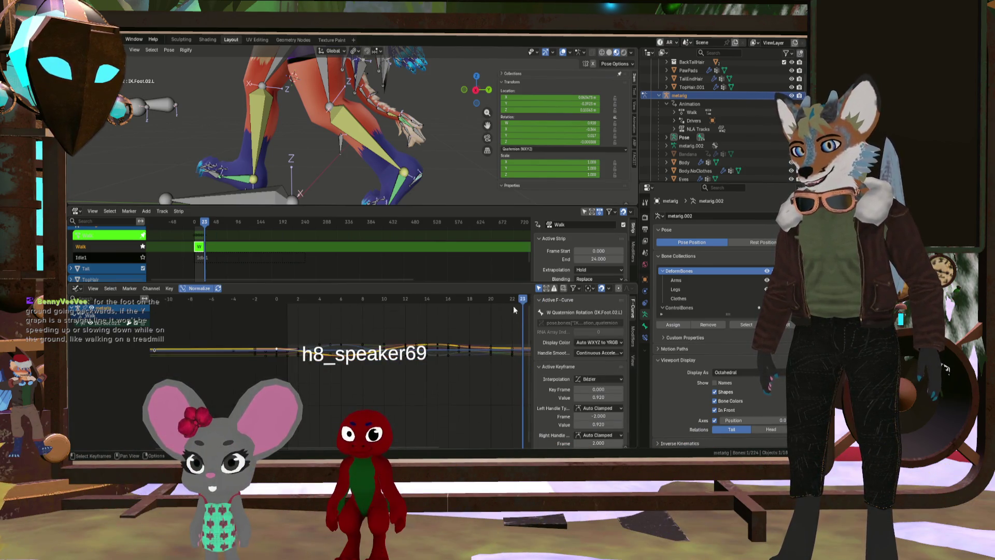
drag(290, 299, 275, 299)
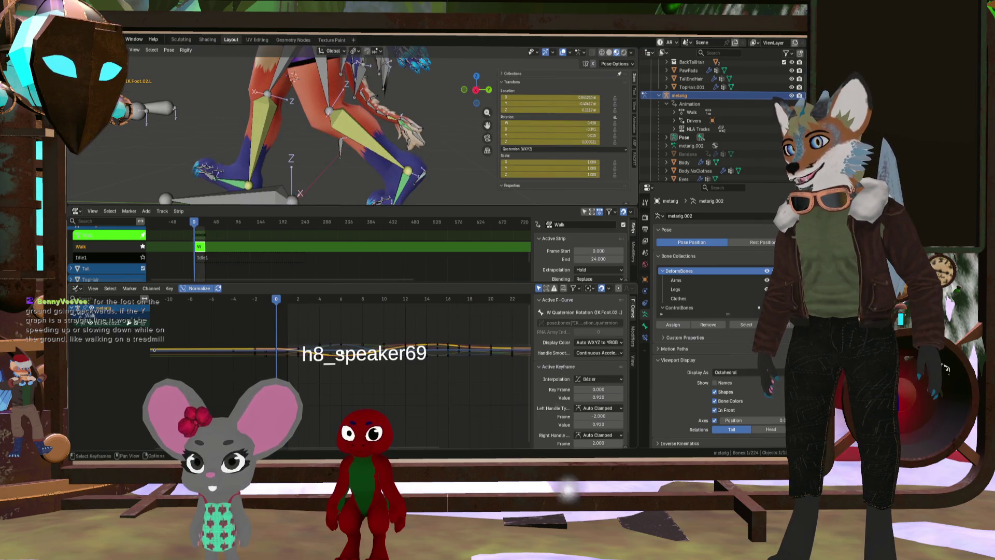
click(393, 348)
click(403, 346)
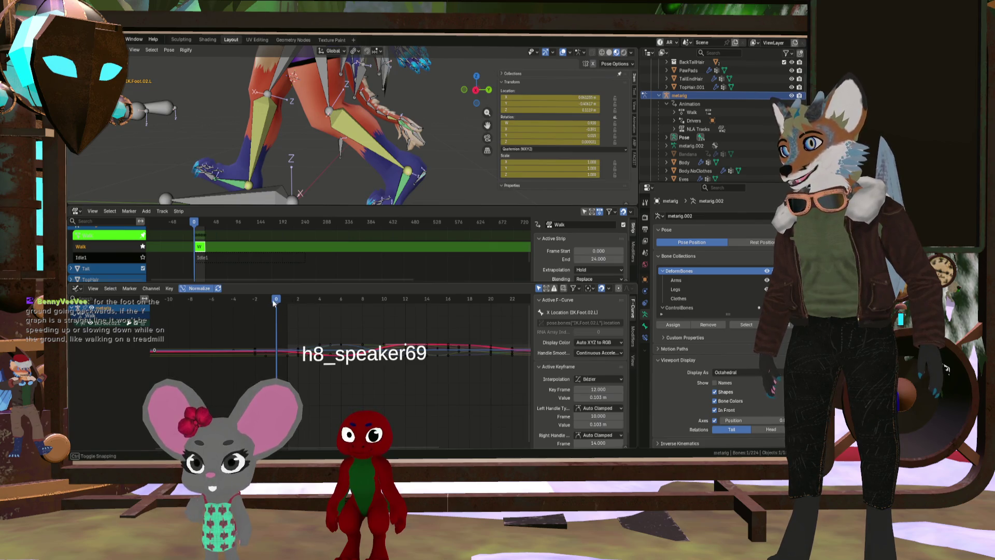
mouse_move(274, 304)
mouse_down()
mouse_move(399, 305)
mouse_move(244, 299)
mouse_move(341, 312)
mouse_move(285, 307)
mouse_move(300, 310)
mouse_up()
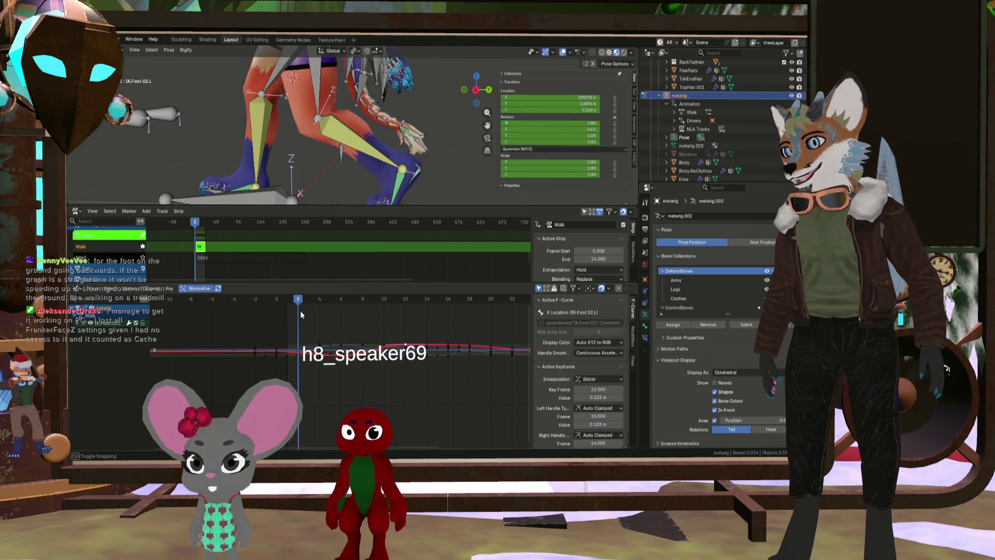
scroll(389, 357, down, 2)
scroll(254, 353, up, 6)
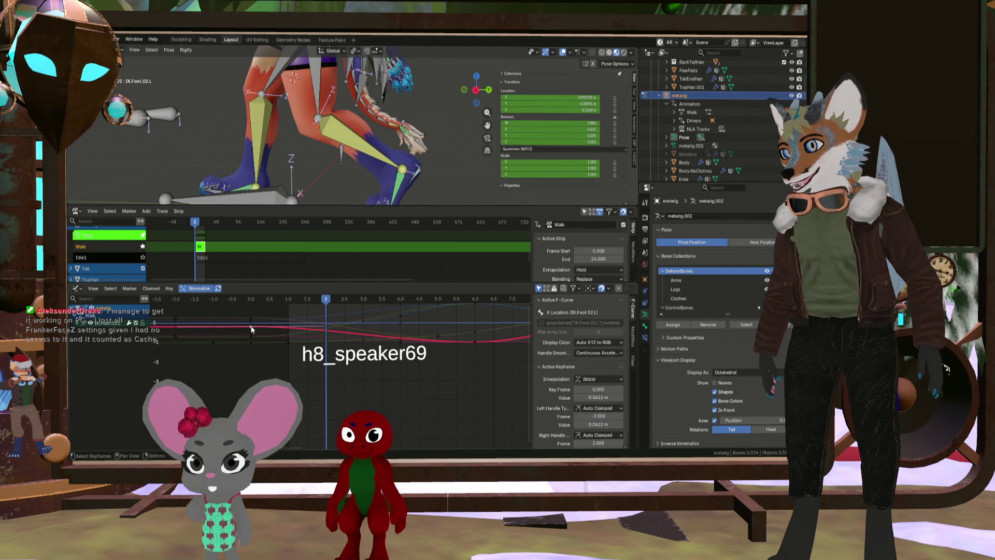
Lower the frame-0 X Location key of IK.Foot.02.L to 0.032 m and return to frame 0
drag(251, 329, 251, 343)
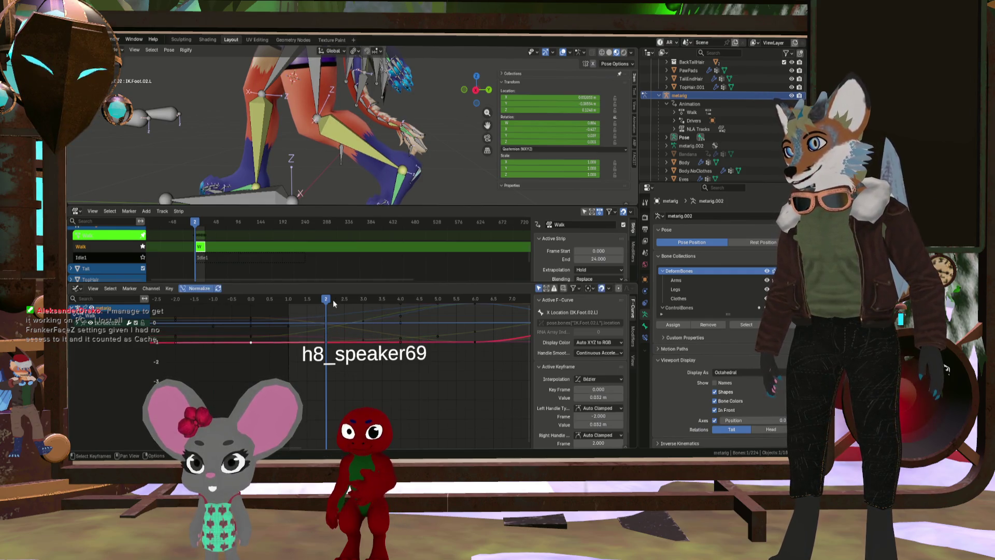
mouse_move(335, 303)
mouse_down()
mouse_move(224, 301)
mouse_move(245, 310)
mouse_up()
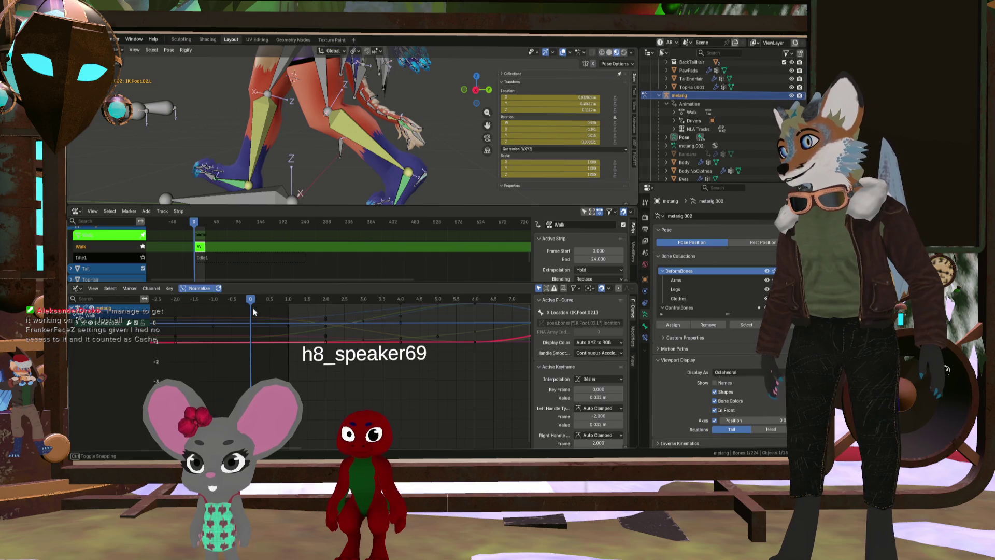
scroll(254, 311, down, 7)
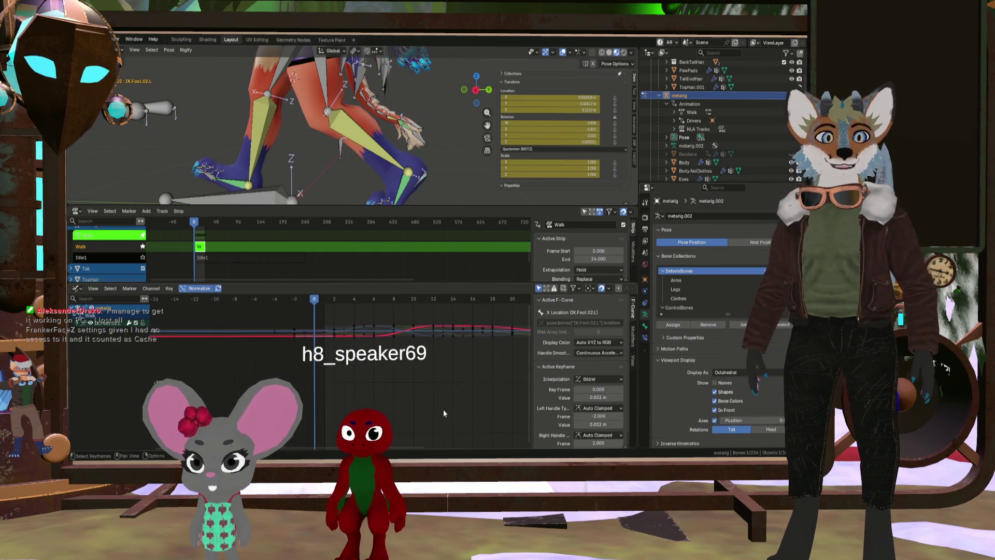
scroll(443, 404, down, 2)
ctrl+scroll(400, 444, down, 5)
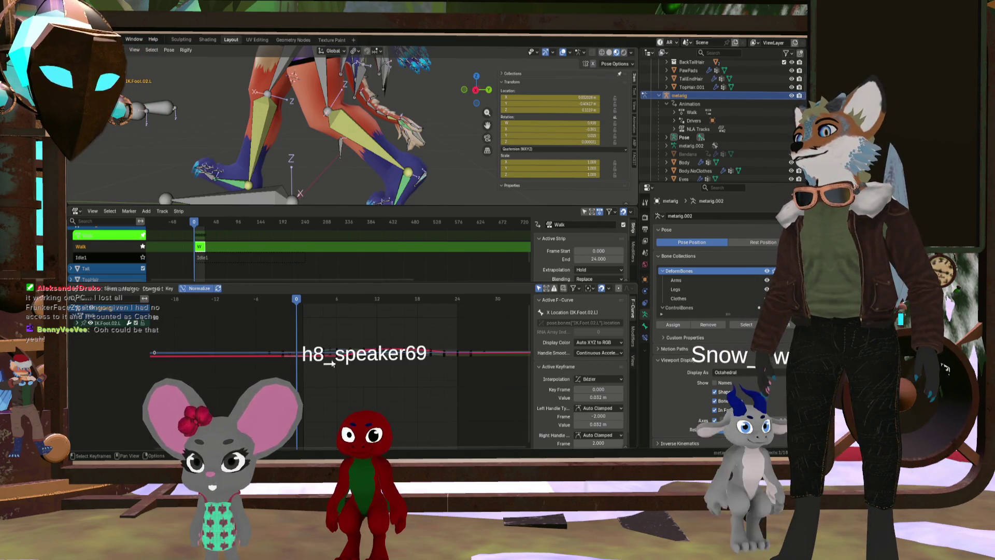
Move the frame-0 Y Location key with G, fit the curves, and play the walk cycle
click(297, 355)
key(g)
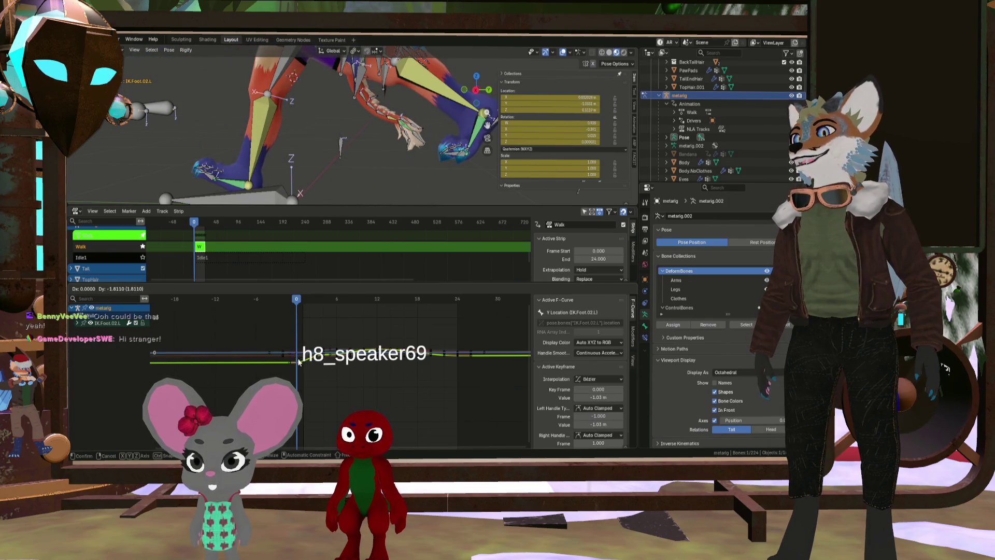
click(323, 377)
key(Home)
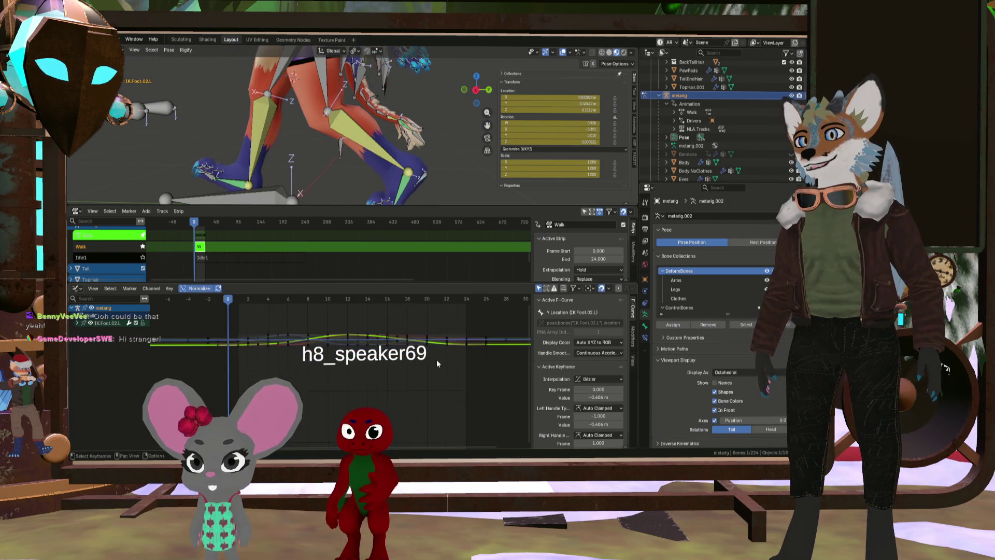
scroll(247, 322, up, 1)
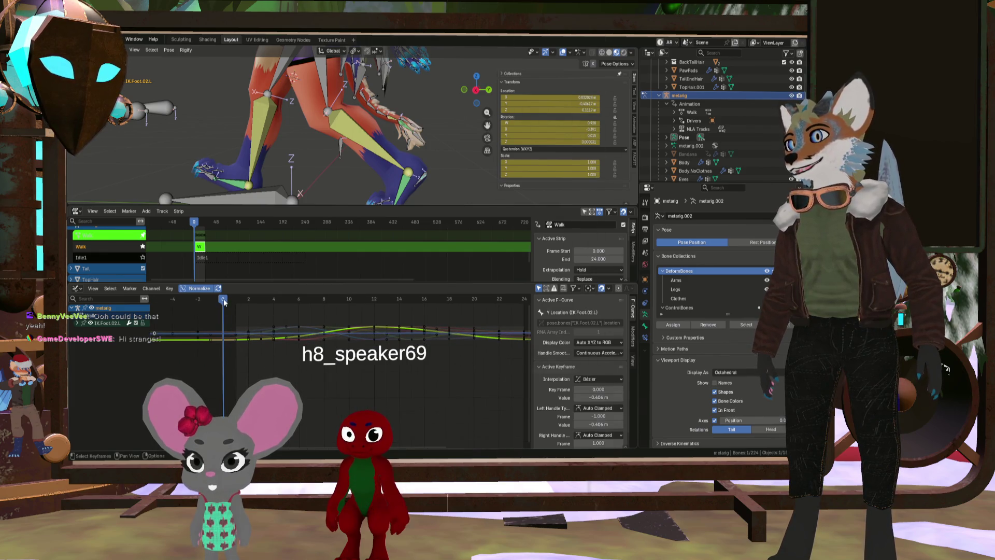
drag(224, 301, 344, 314)
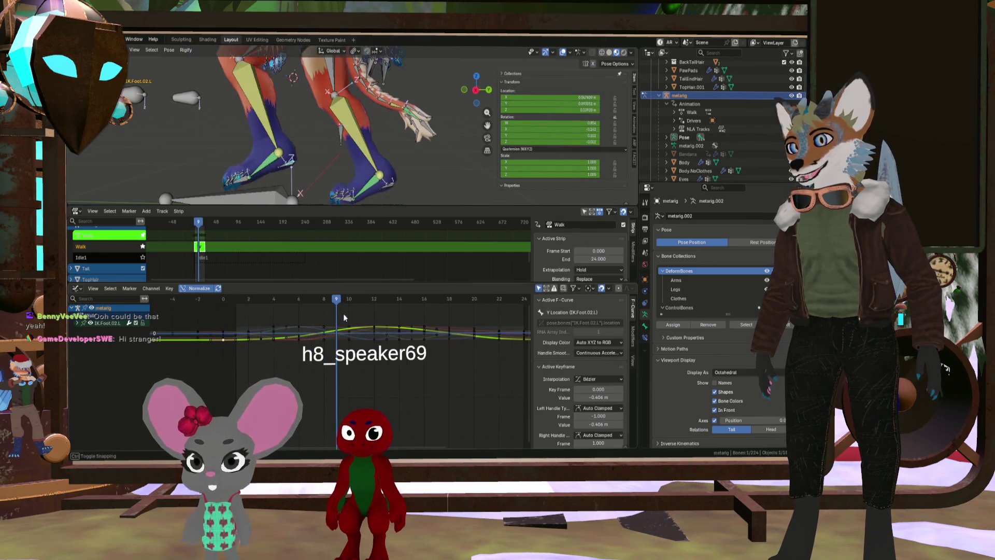
key(space)
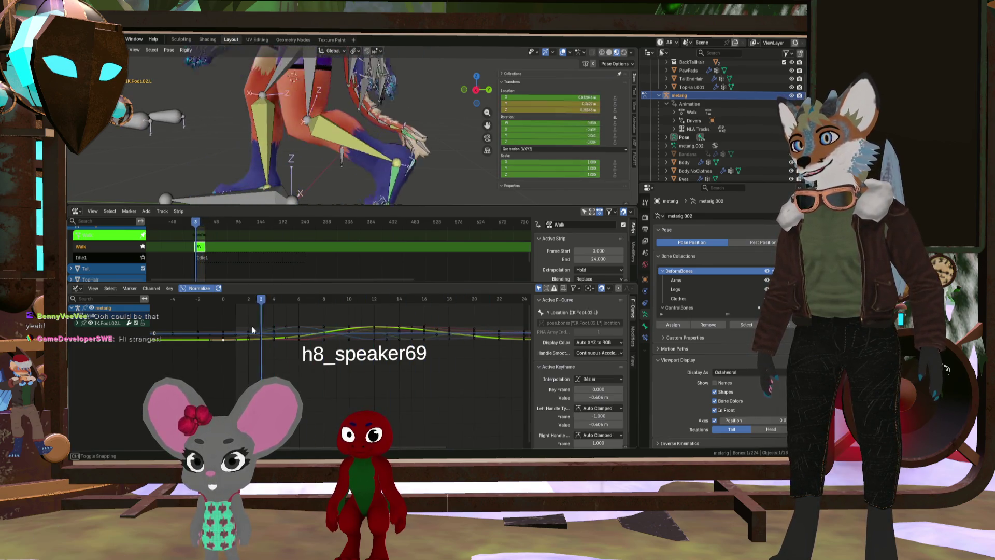
mouse_move(252, 330)
mouse_down()
mouse_move(231, 329)
mouse_move(384, 334)
mouse_move(373, 337)
mouse_up()
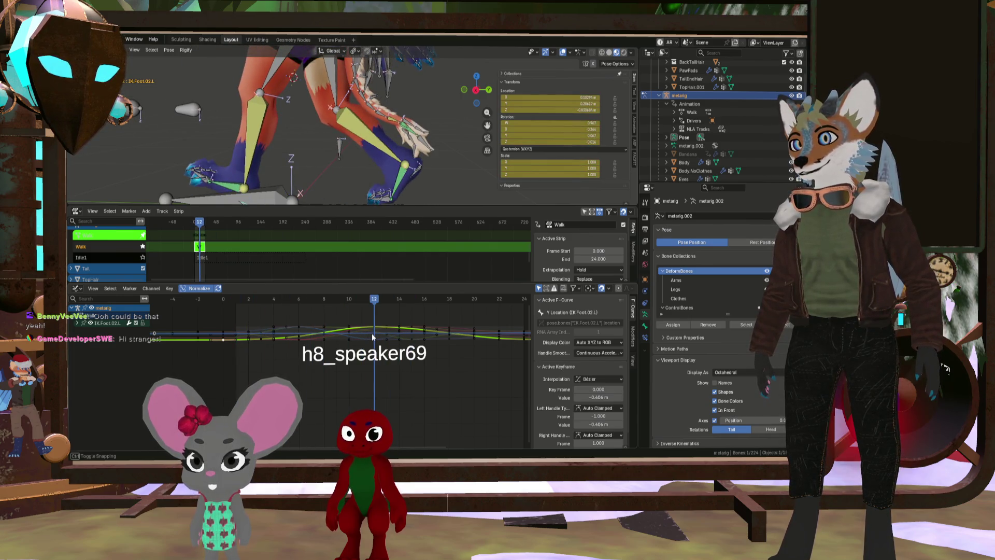
Inspect the frame-18 Y Location and frame-12 X Scale keys, then expand IK.Foot.02.L's channels
scroll(383, 334, up, 3)
scroll(365, 330, down, 4)
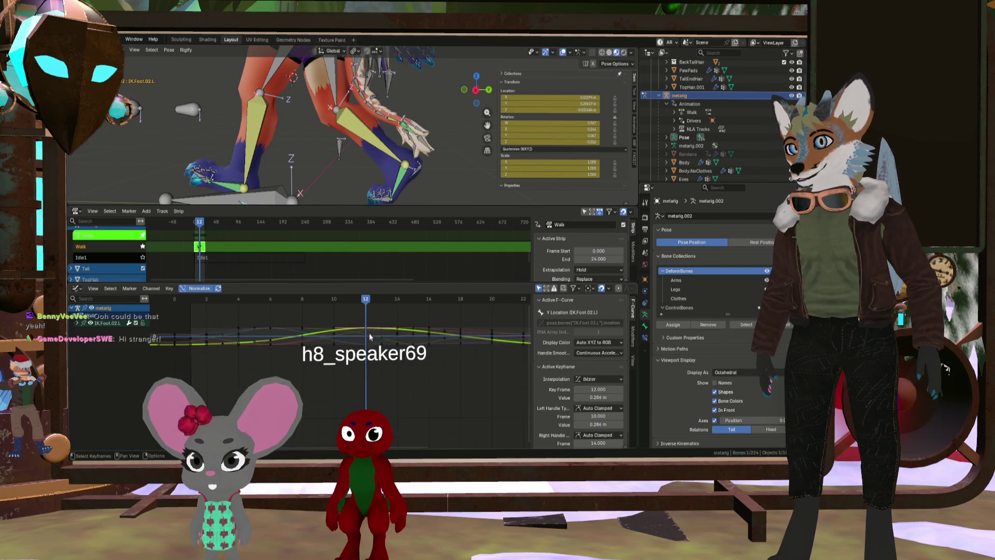
scroll(443, 340, up, 3)
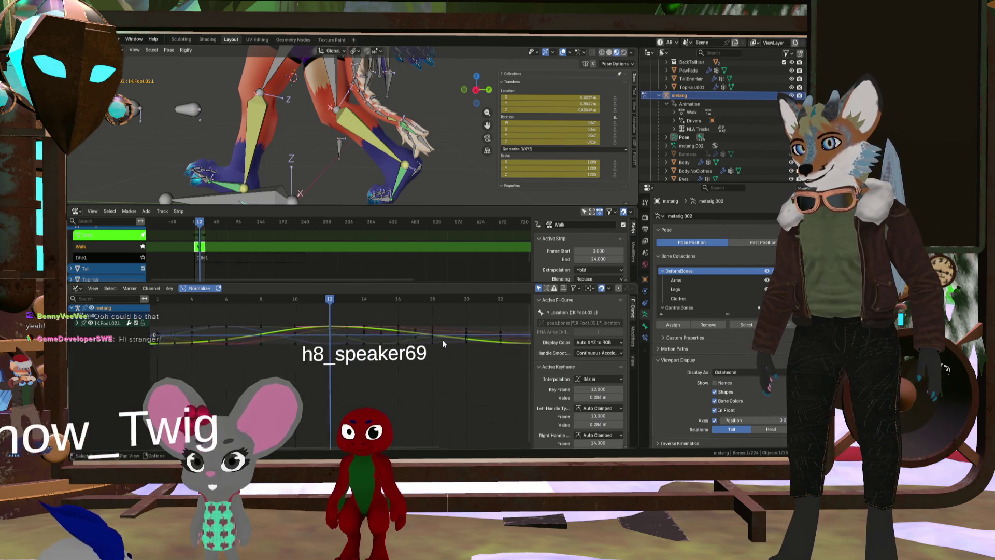
scroll(443, 341, down, 4)
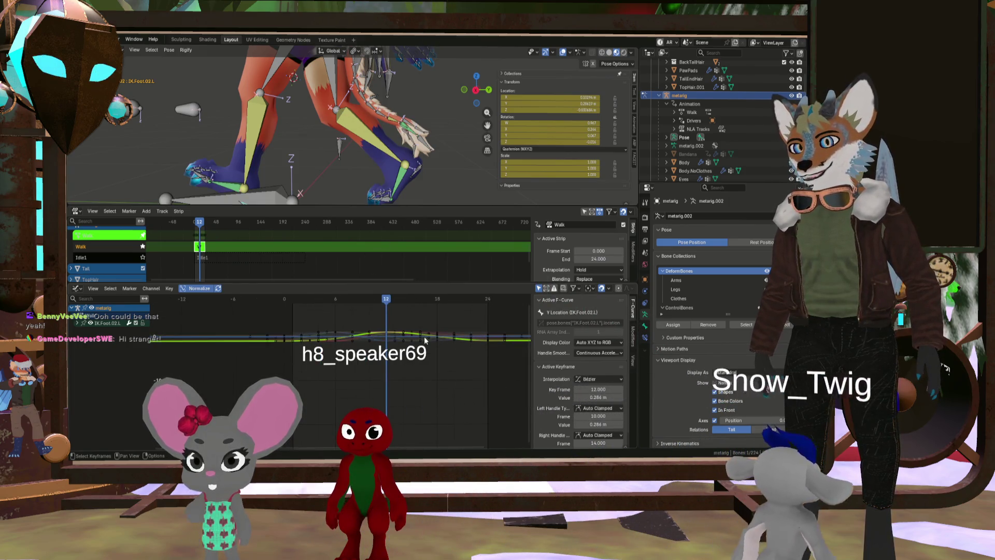
click(421, 350)
scroll(422, 350, up, 1)
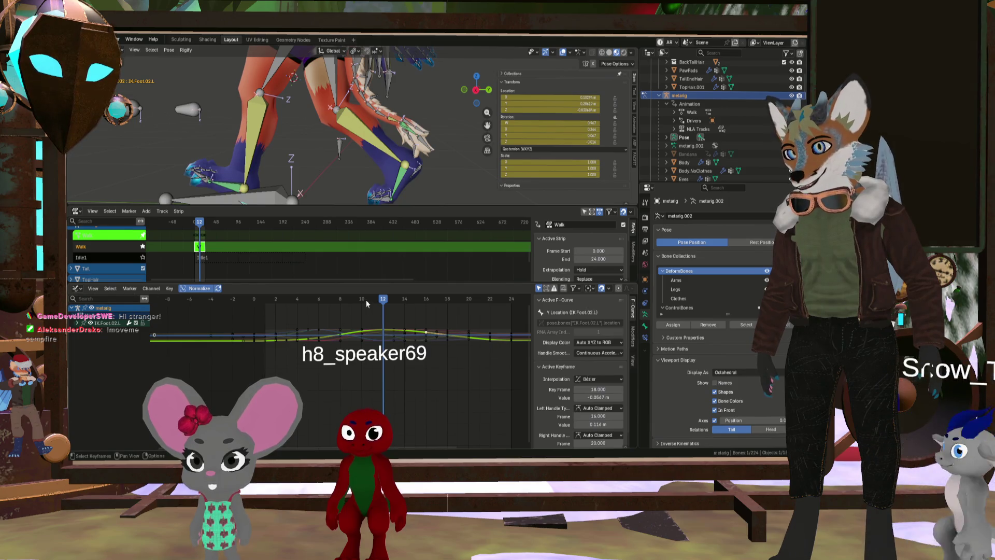
click(341, 335)
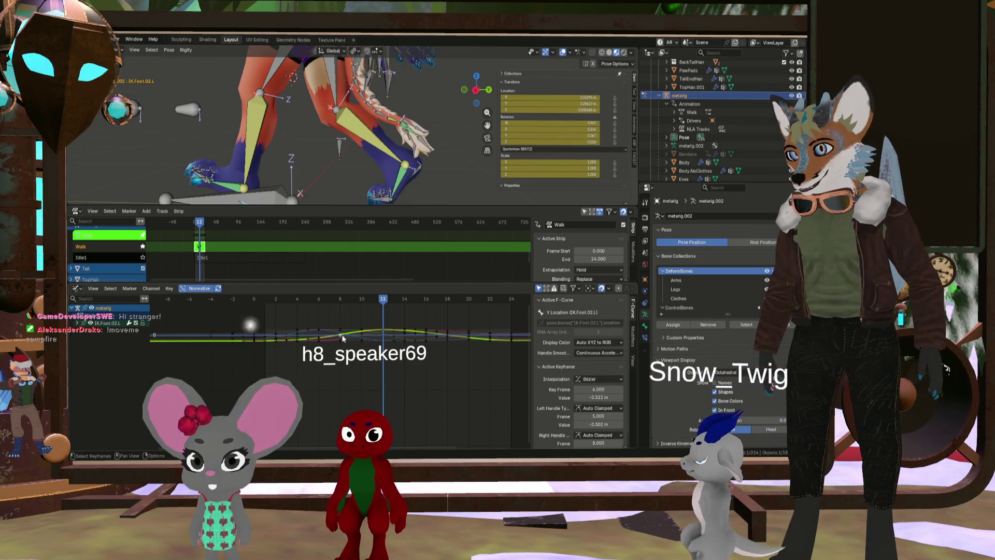
key(Escape)
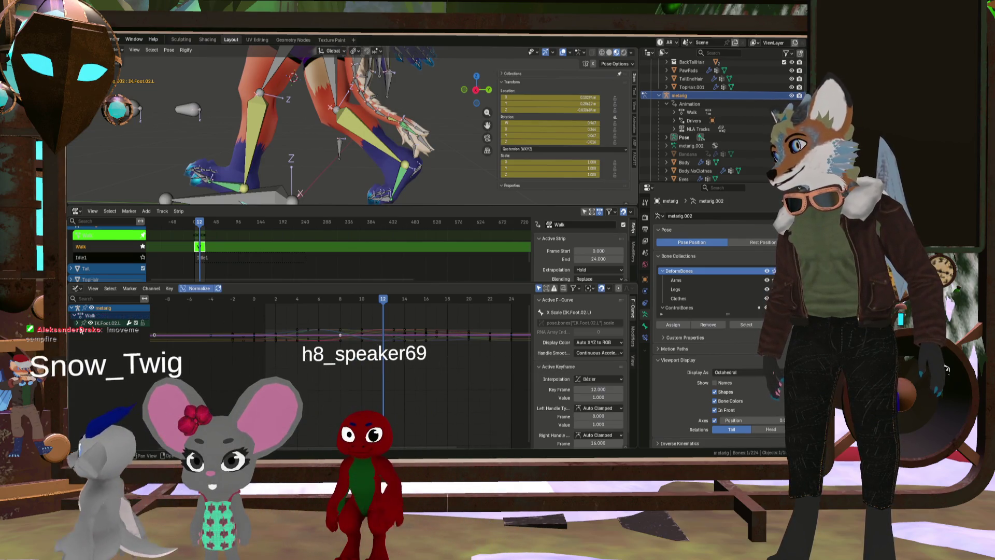
click(77, 322)
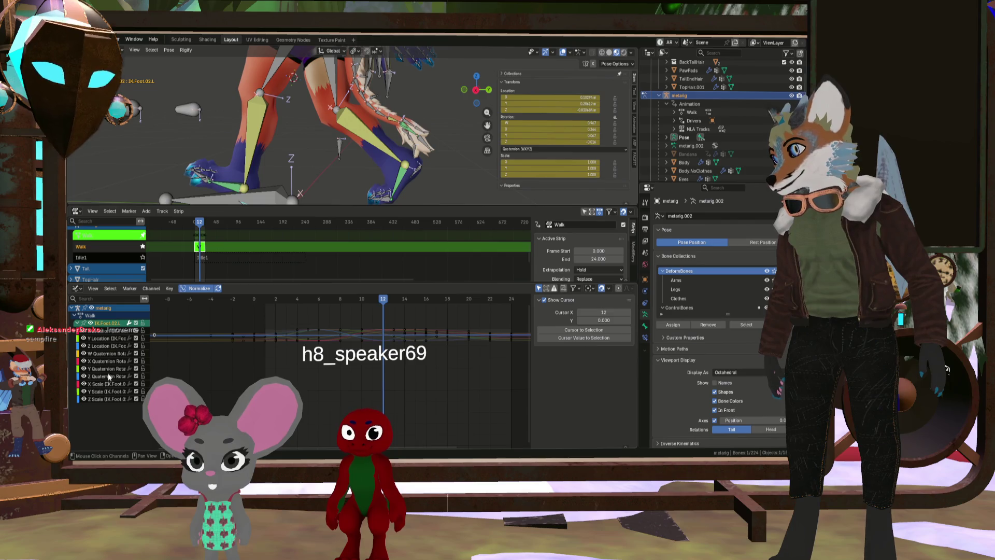
Select the foot's Y then X Location curves and step from the start frame to frame 2
click(107, 338)
scroll(364, 330, up, 4)
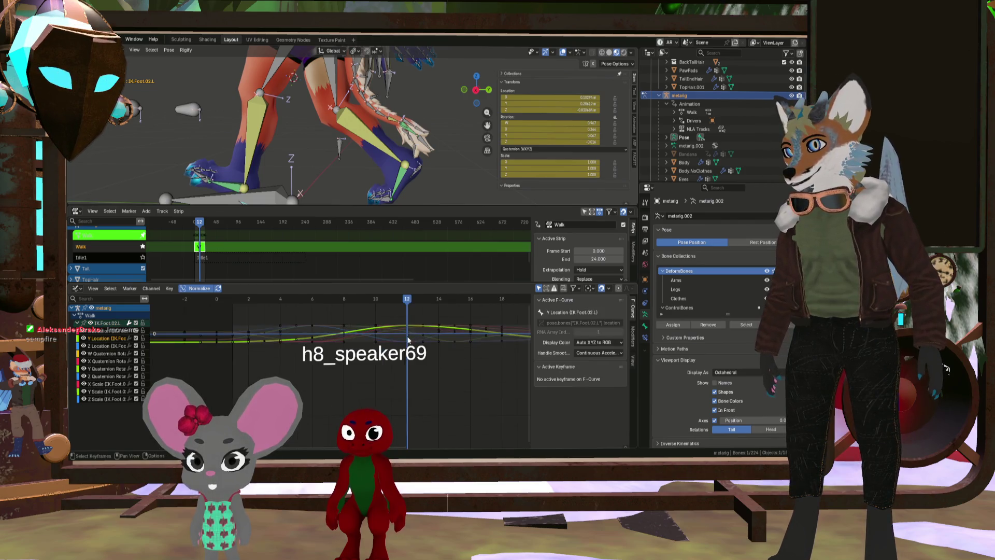
click(402, 339)
click(403, 338)
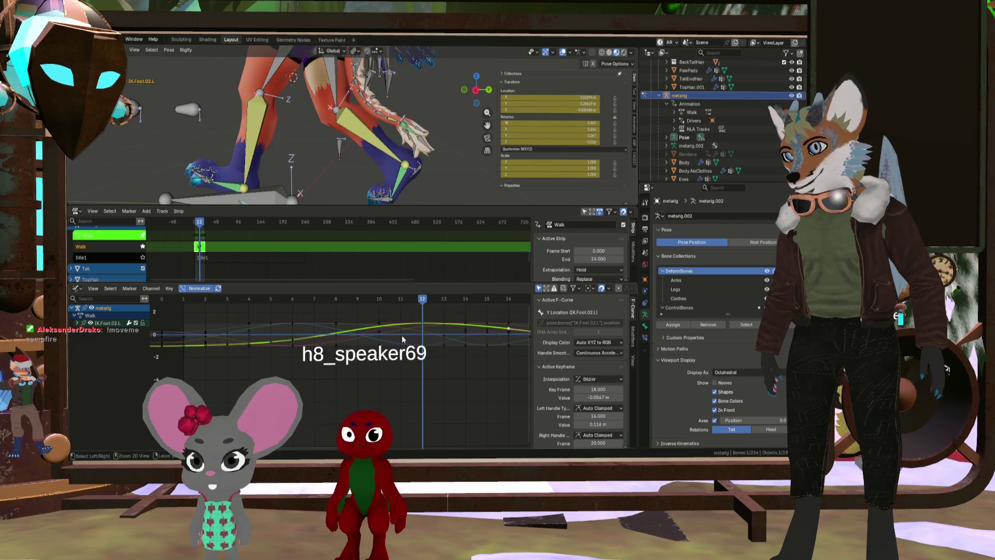
key(shift+Left)
key(Right)
key(Right)
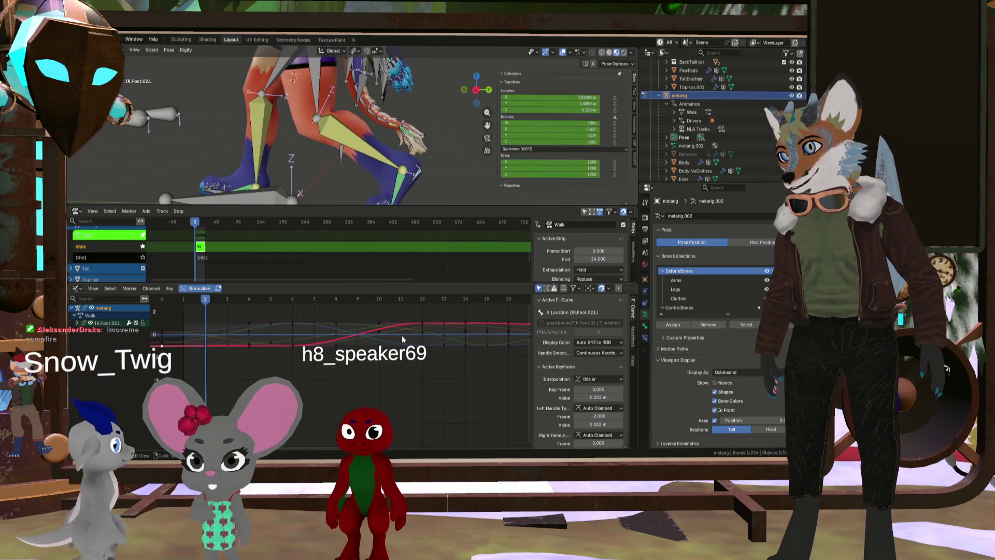
scroll(369, 336, down, 3)
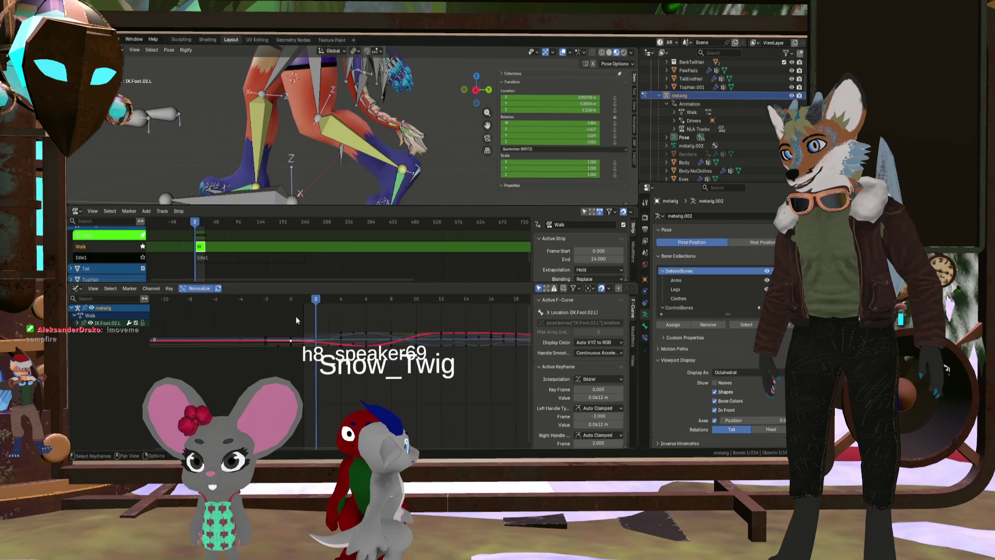
scroll(317, 306, up, 1)
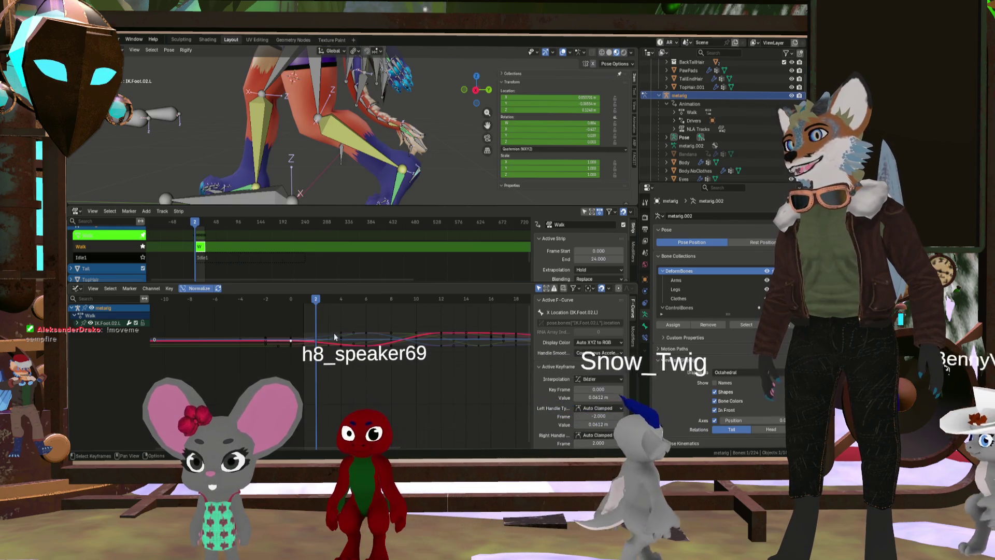
Cancel a Z Location key move, focus the Y Location curve at frame 12, and frame frames -10 to 26
drag(291, 340, 297, 351)
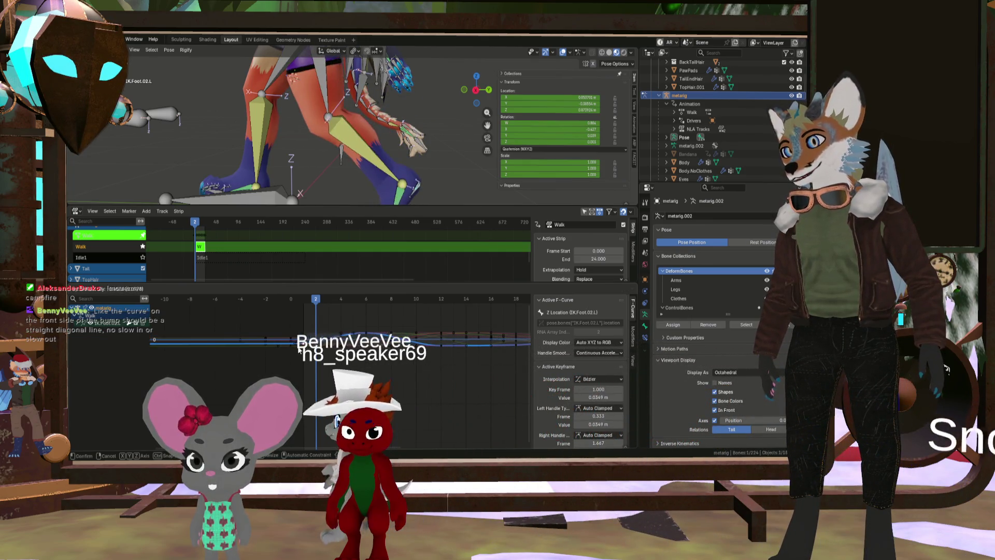
key(Escape)
mouse_move(316, 302)
mouse_down()
mouse_move(275, 303)
mouse_move(377, 325)
mouse_move(362, 322)
mouse_move(399, 304)
mouse_move(468, 316)
mouse_move(365, 316)
mouse_move(491, 328)
mouse_move(441, 331)
mouse_up()
click(308, 344)
right_click(442, 332)
mouse_move(450, 338)
ctrl+middle_down()
mouse_move(457, 366)
mouse_move(508, 378)
mouse_move(437, 350)
mouse_move(412, 321)
mouse_move(430, 338)
mouse_move(244, 336)
mouse_move(319, 332)
ctrl+middle_up()
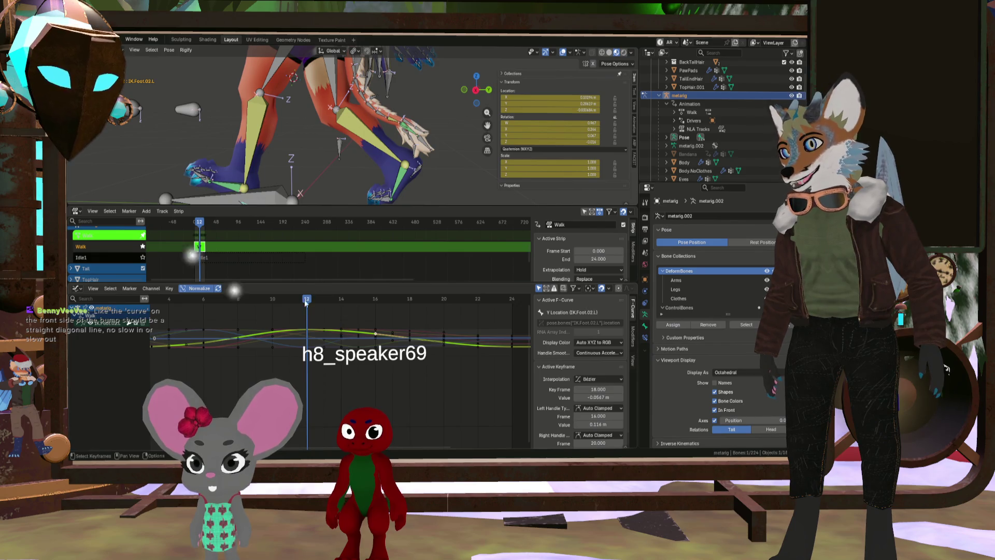
Select the frame-6 Y Location key and scrub the walk from frame 12 to 15, then back to 4
scroll(239, 332, up, 5)
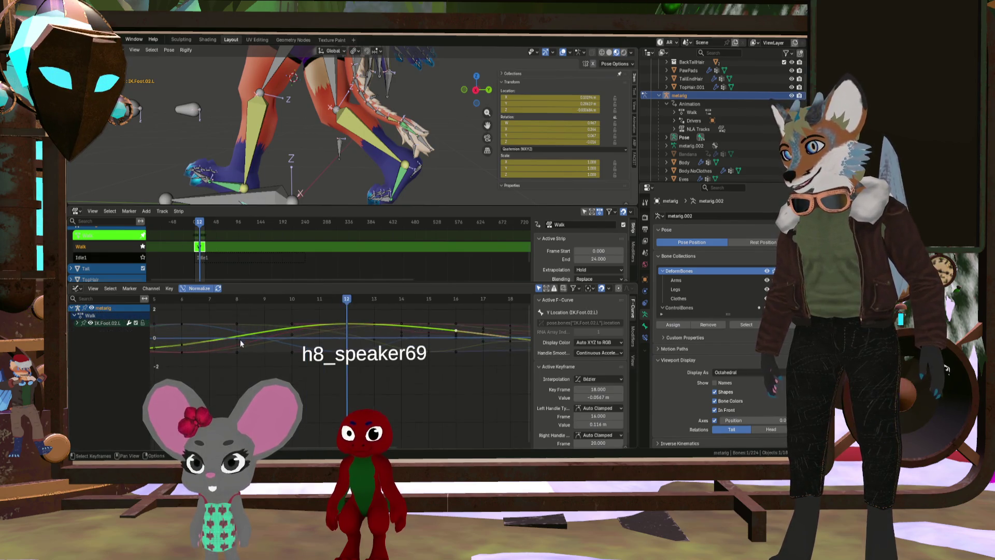
click(238, 334)
scroll(237, 335, down, 2)
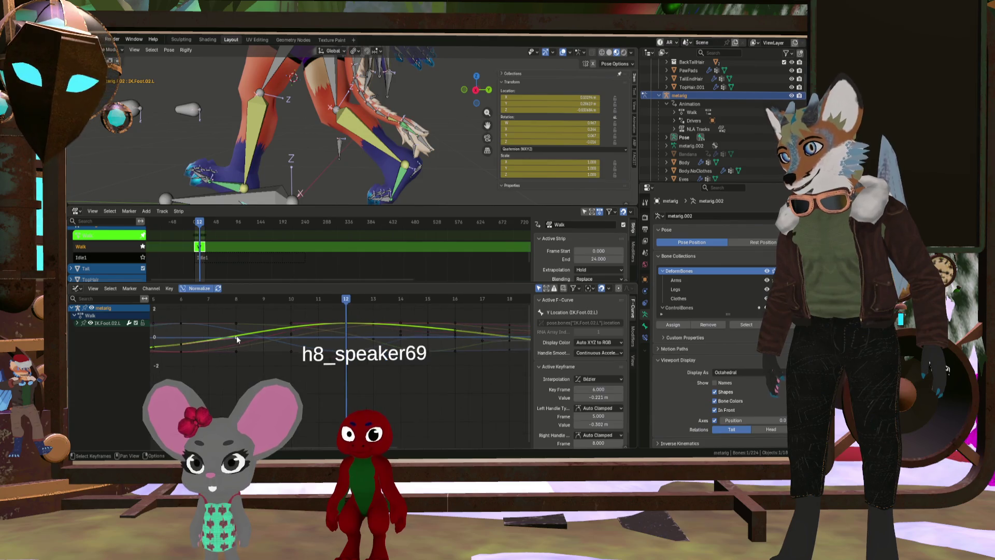
scroll(235, 335, down, 3)
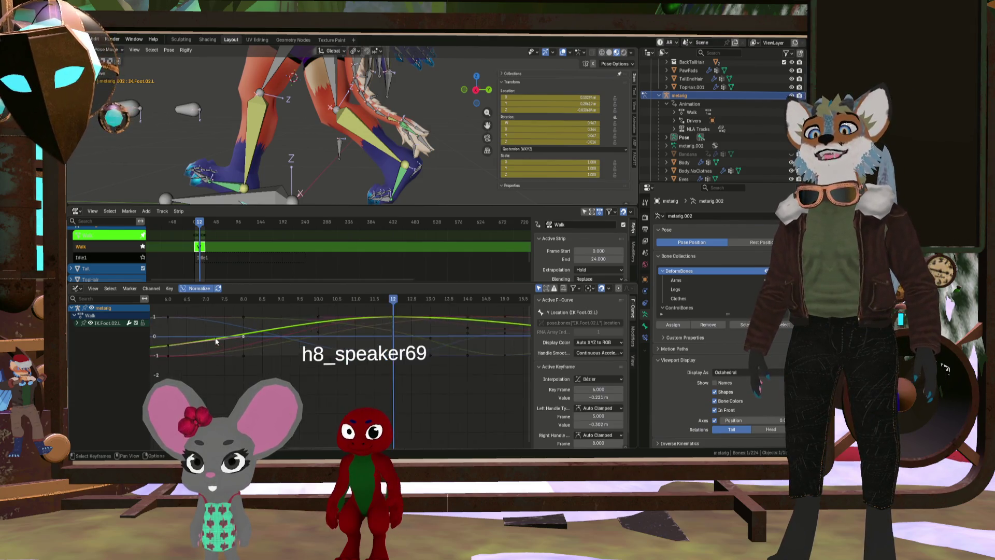
scroll(370, 336, up, 1)
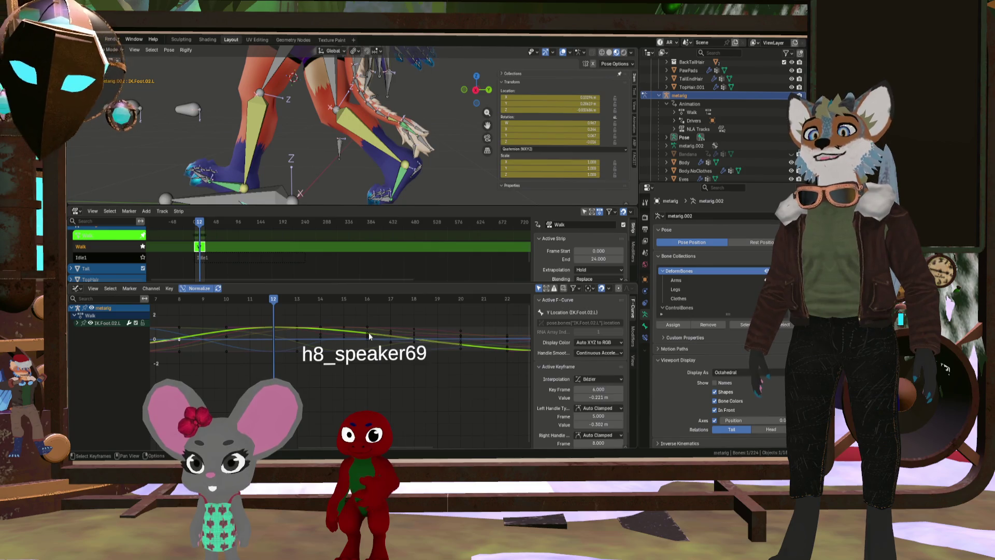
scroll(342, 348, down, 4)
scroll(310, 337, up, 4)
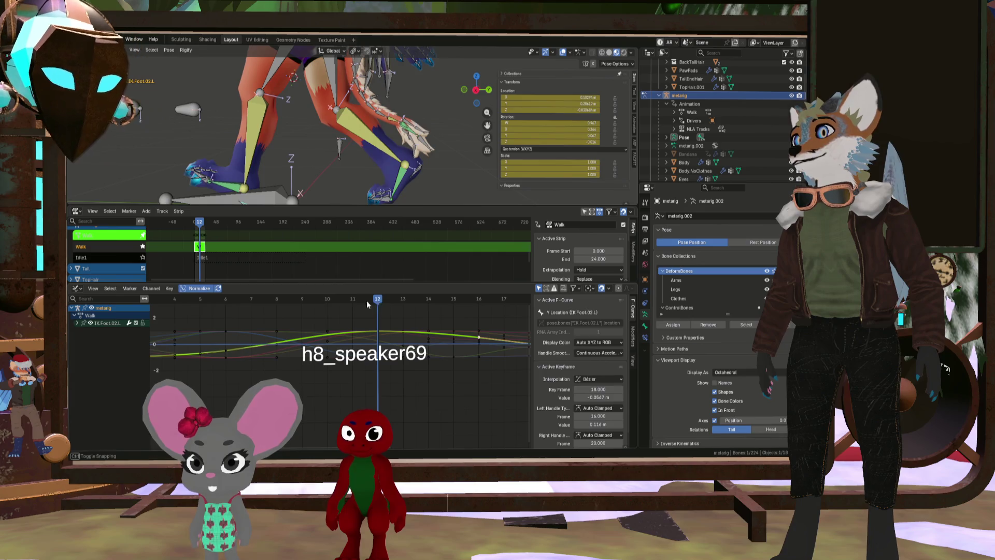
mouse_move(366, 301)
mouse_down()
mouse_move(321, 302)
mouse_move(481, 318)
mouse_move(279, 310)
mouse_up()
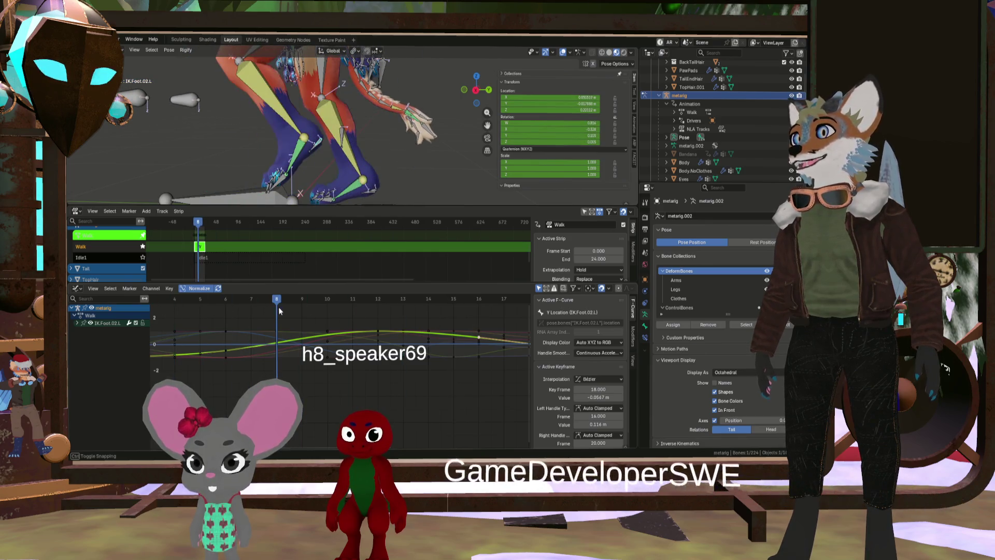
scroll(290, 322, down, 8)
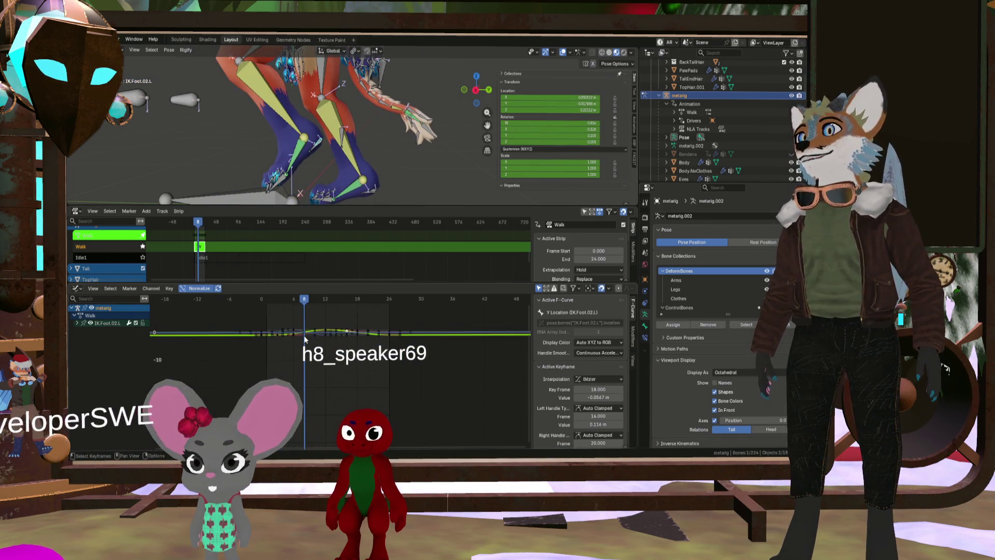
scroll(306, 340, down, 3)
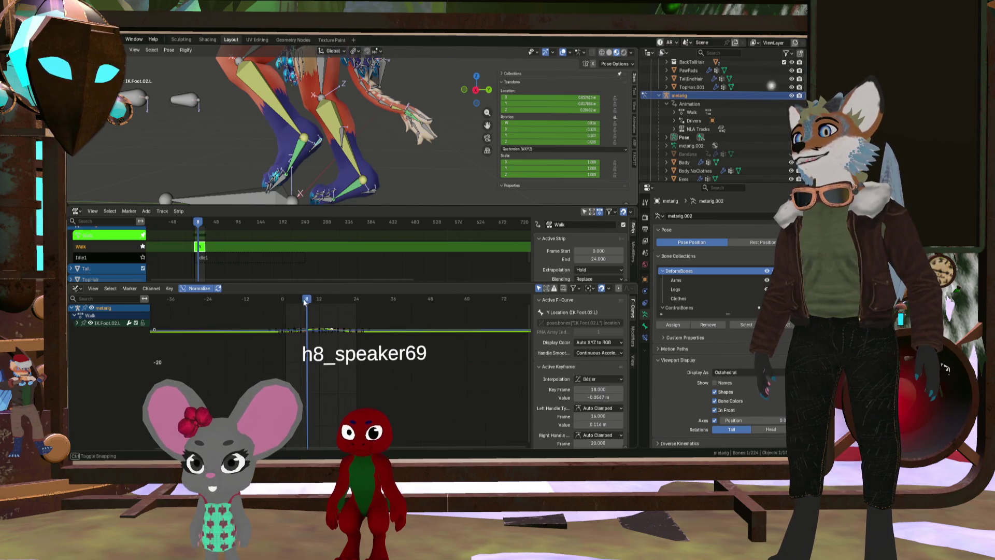
mouse_move(309, 312)
mouse_down()
mouse_move(294, 306)
mouse_move(347, 310)
mouse_up()
Select the frame-3 Y Location key, step through the walk, then frame and orbit the whole fox
mouse_move(346, 307)
ctrl+middle_down()
mouse_move(267, 333)
mouse_move(275, 373)
mouse_move(227, 311)
ctrl+middle_up()
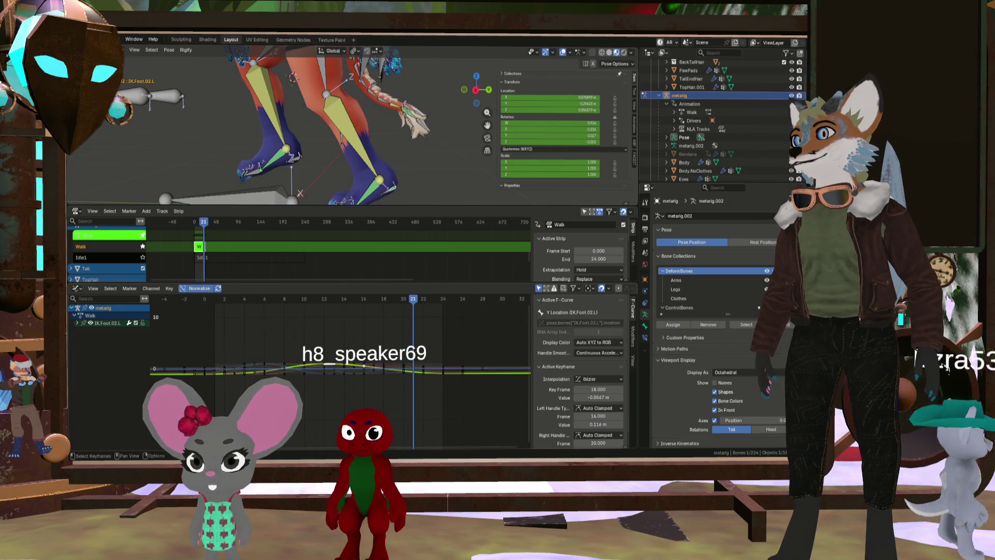
click(223, 299)
scroll(250, 359, up, 2)
scroll(312, 374, up, 2)
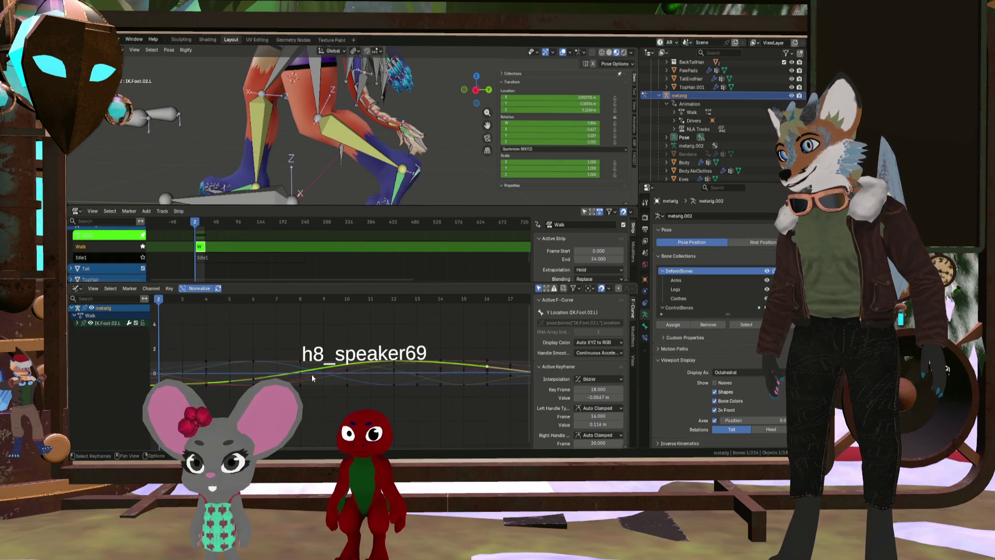
click(206, 383)
scroll(235, 385, down, 2)
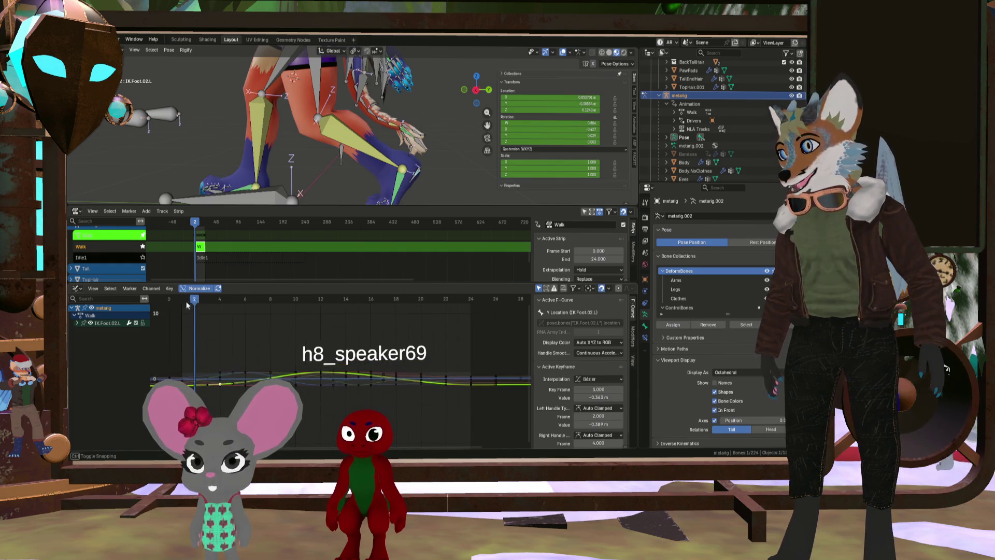
drag(187, 305, 319, 313)
key(Home)
middle_drag(350, 129, 356, 188)
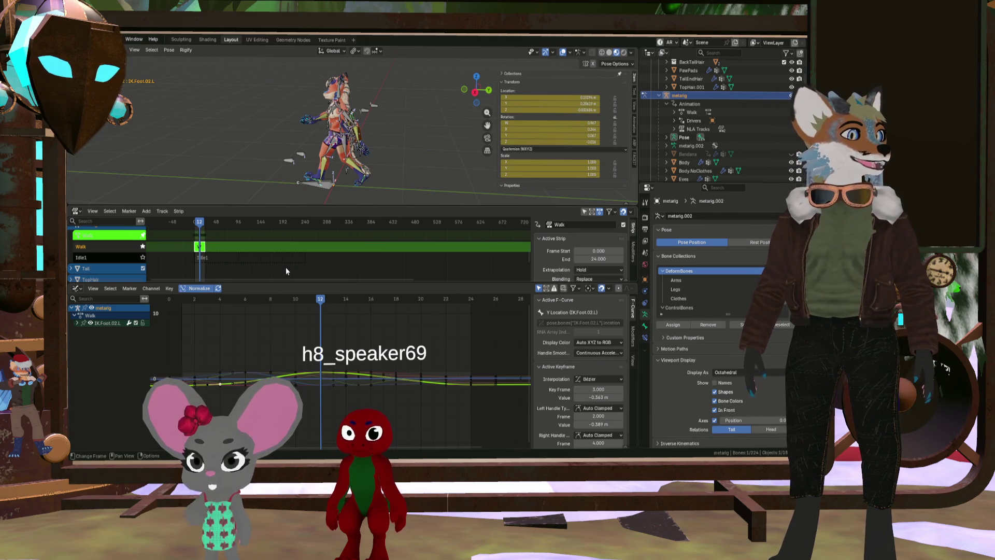
Orbit the fox, cancel a key-handle drag, check the foot curves, and deselect everything with Alt+A
scroll(303, 311, up, 3)
mouse_move(306, 171)
middle_down()
mouse_move(302, 162)
mouse_move(332, 156)
middle_up()
scroll(365, 374, up, 2)
scroll(365, 375, down, 2)
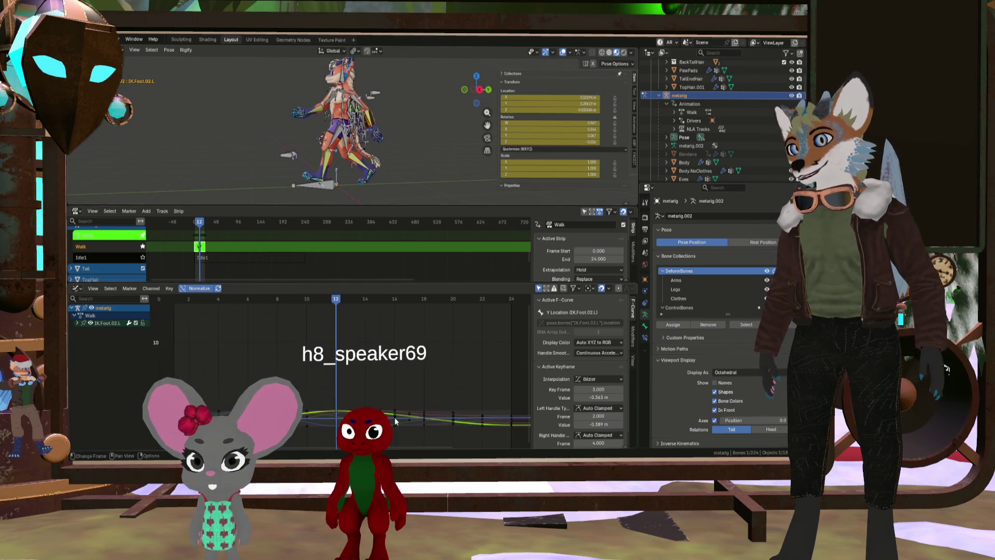
drag(395, 416, 412, 419)
key(Escape)
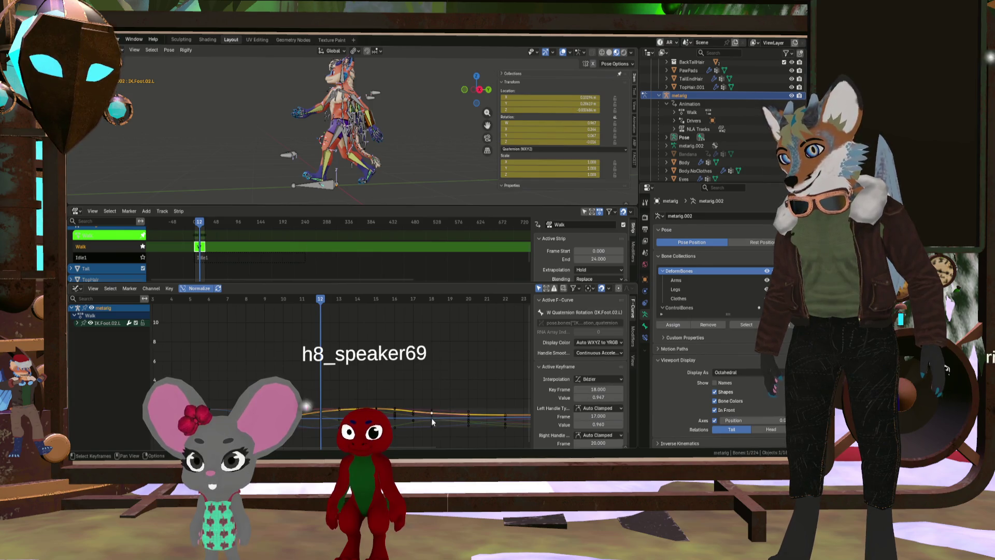
click(431, 418)
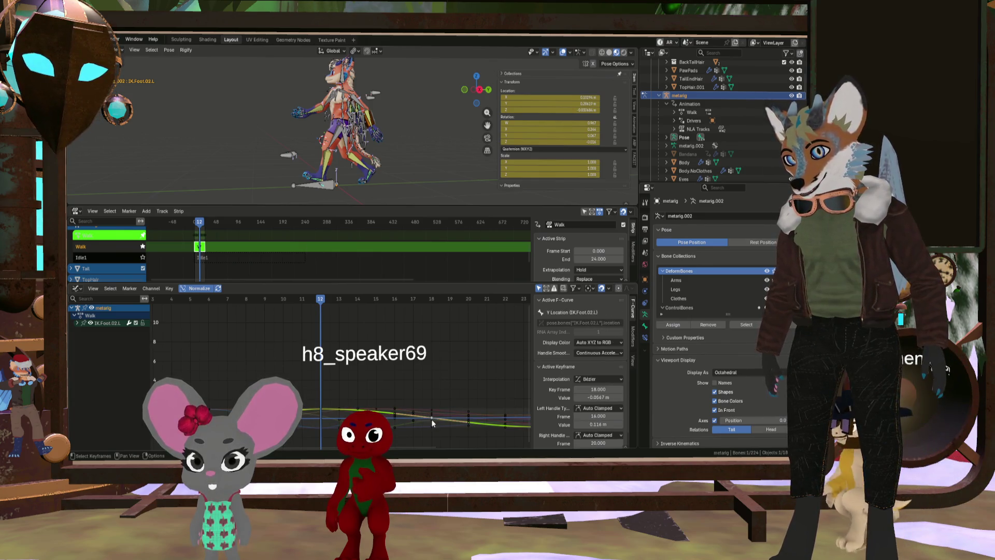
click(431, 418)
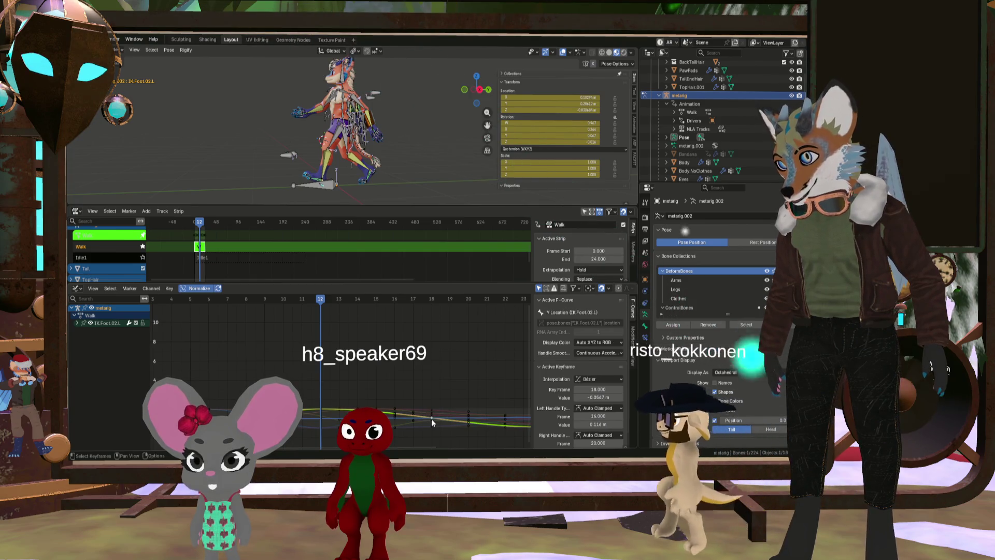
click(209, 424)
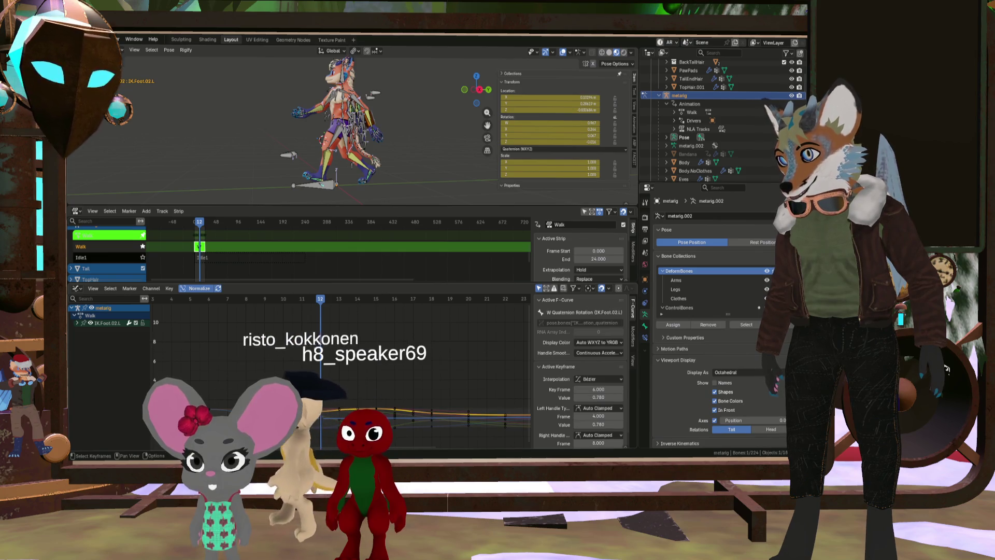
key(alt+a)
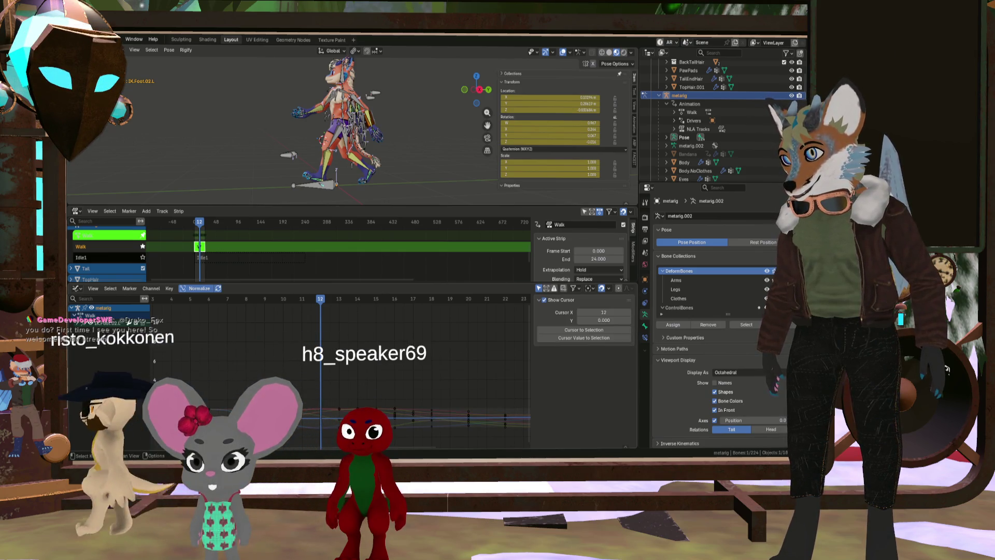
Expand IK.Foot.02.L, fit its Y Location curve, and set the frame-6 key to -0.0999 m
click(78, 322)
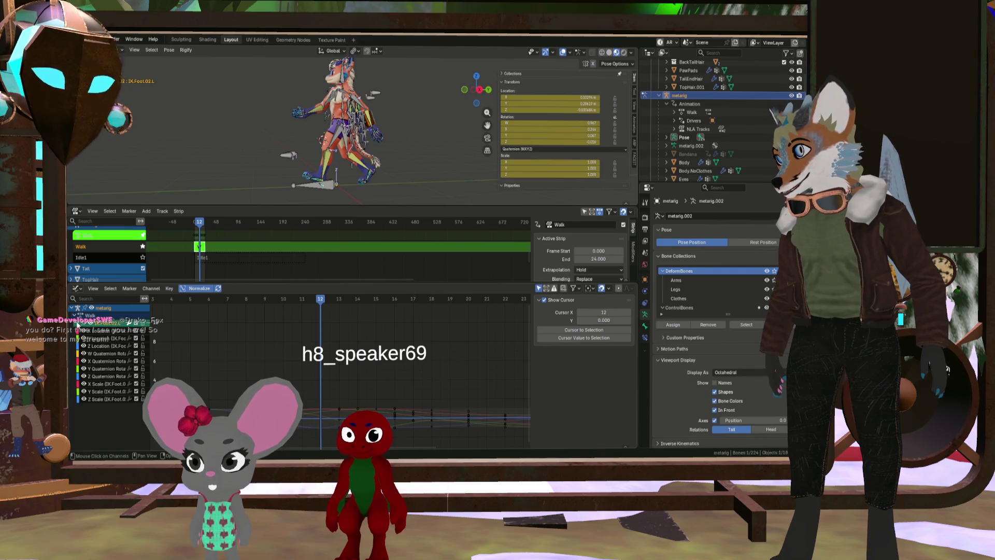
click(104, 339)
key(KP_Decimal)
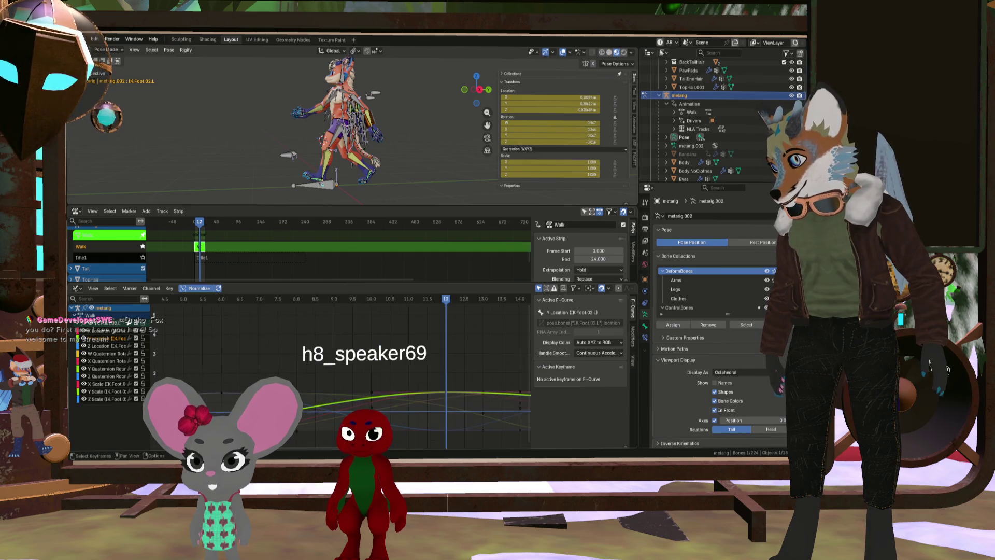
scroll(447, 427, down, 2)
click(446, 427)
scroll(447, 427, down, 3)
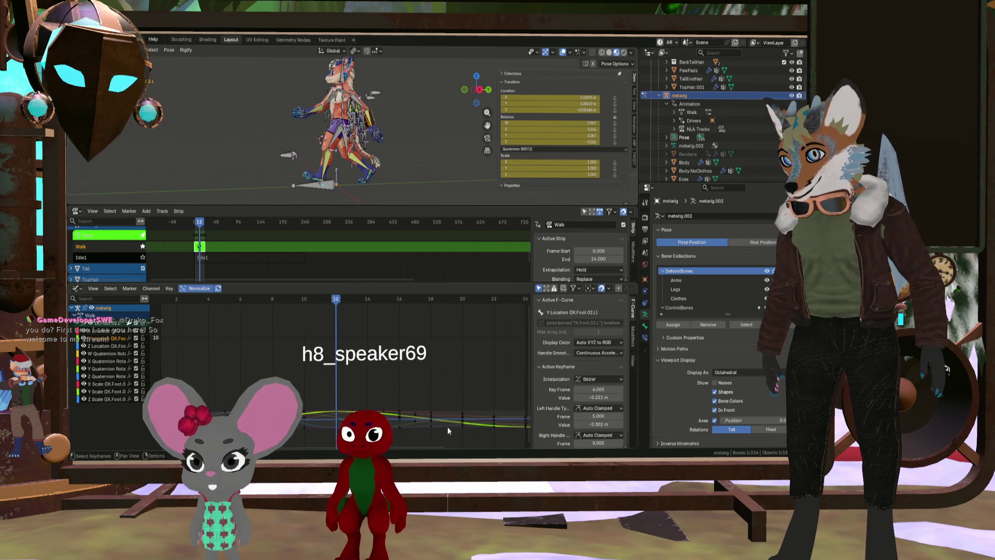
scroll(463, 423, up, 1)
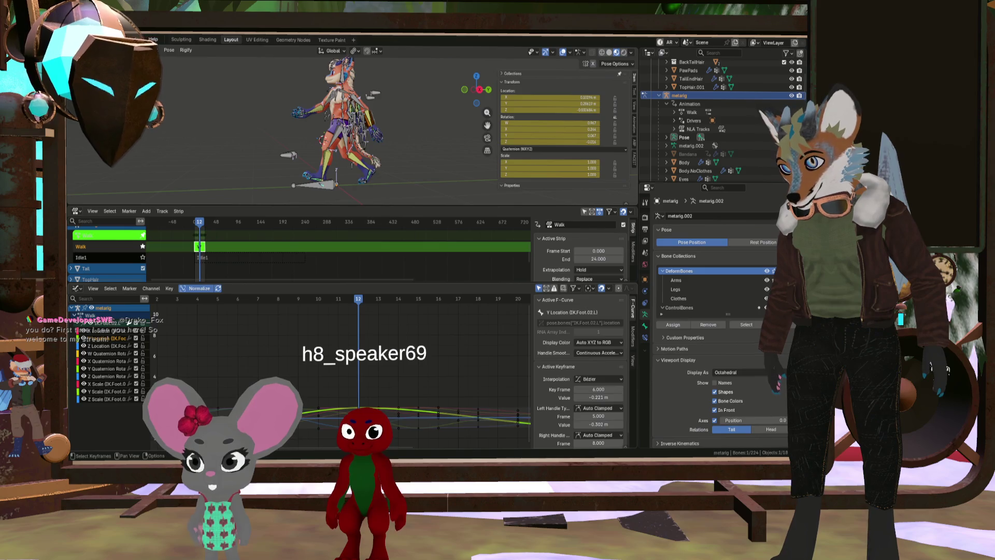
scroll(239, 422, down, 1)
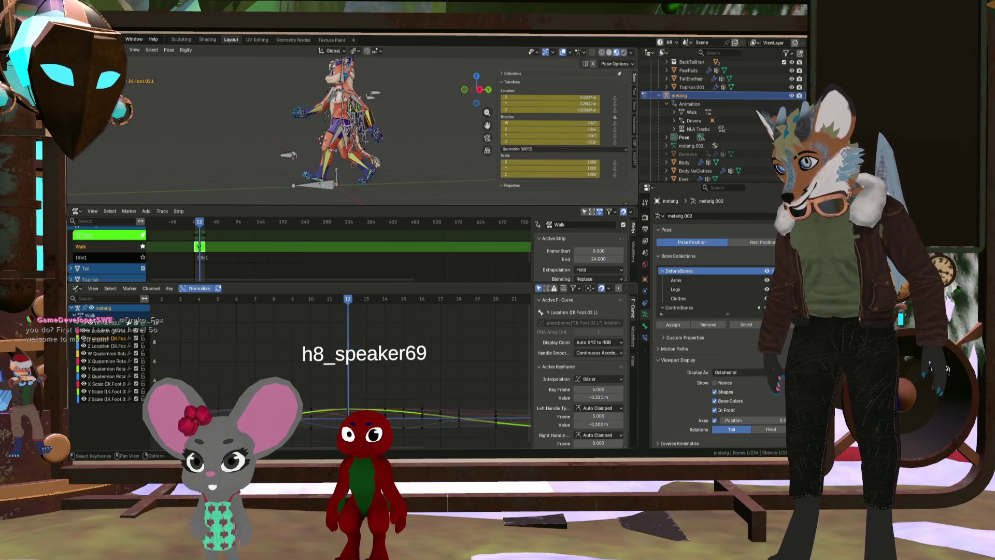
key(g)
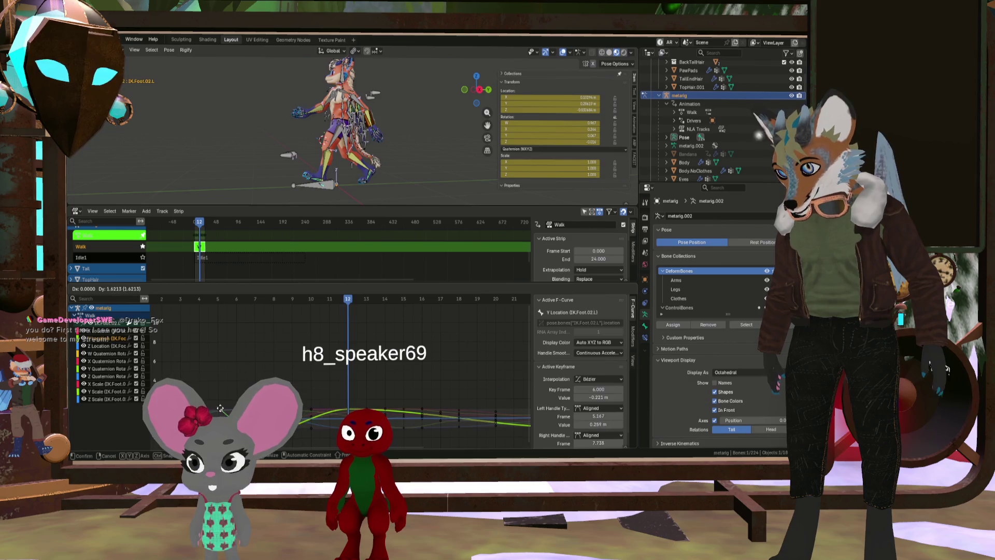
key(Escape)
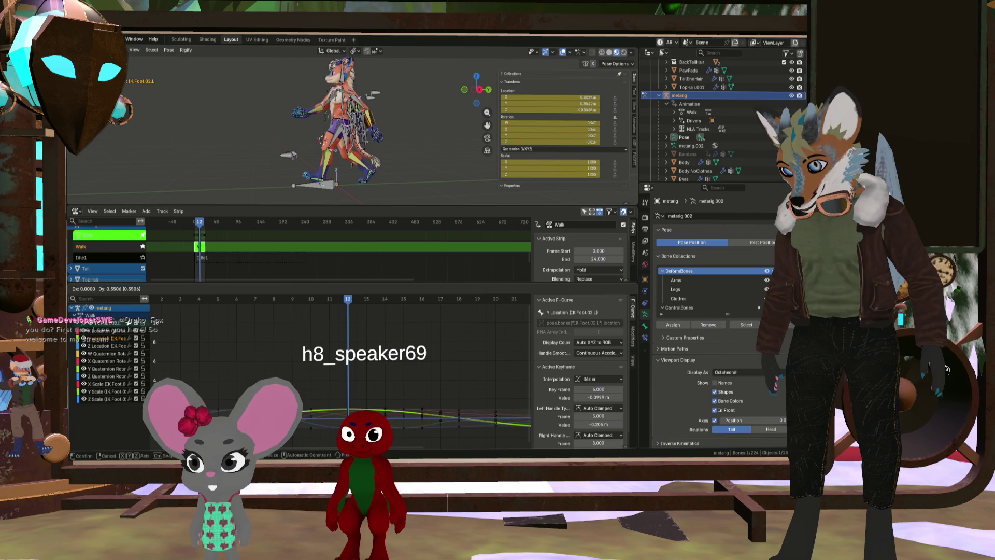
key(Return)
scroll(376, 362, up, 2)
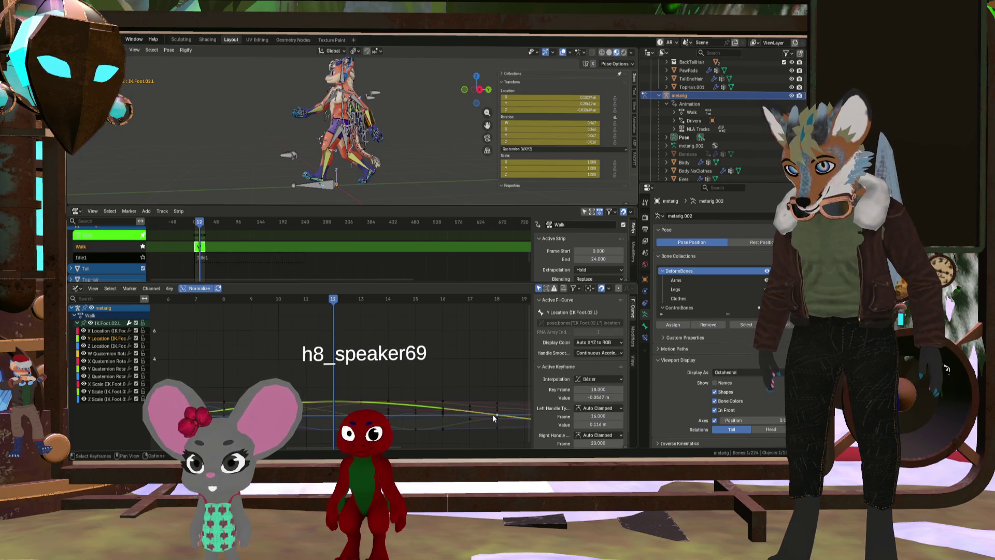
Select the frame-18 Y Location key, orbit the rig, and switch the strip panel to a Timeline
click(495, 414)
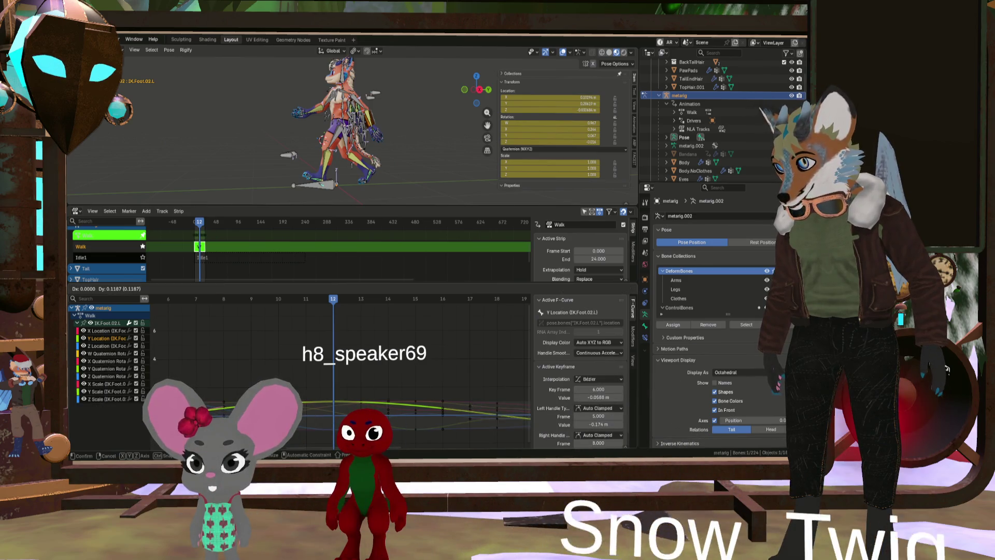
scroll(307, 365, down, 5)
scroll(307, 365, down, 1)
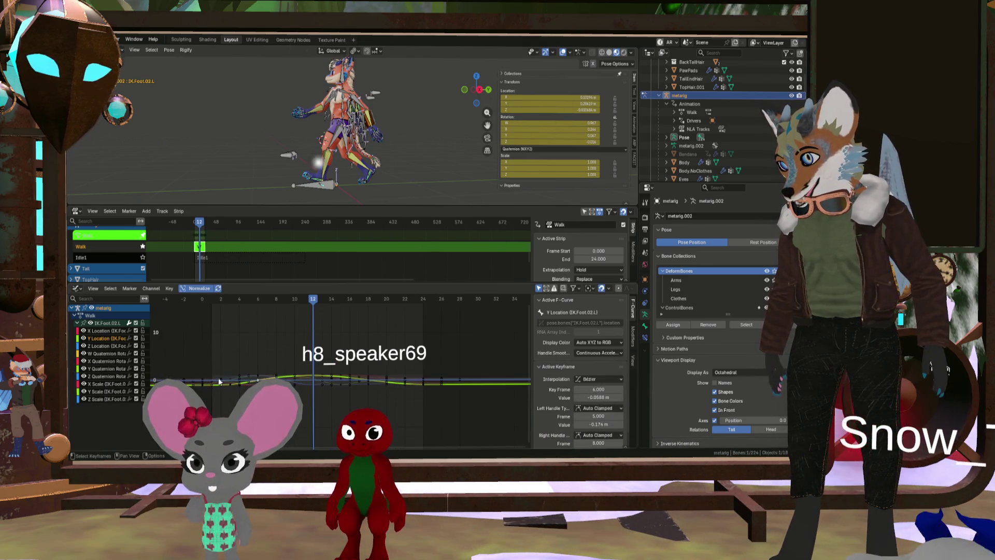
scroll(258, 161, up, 3)
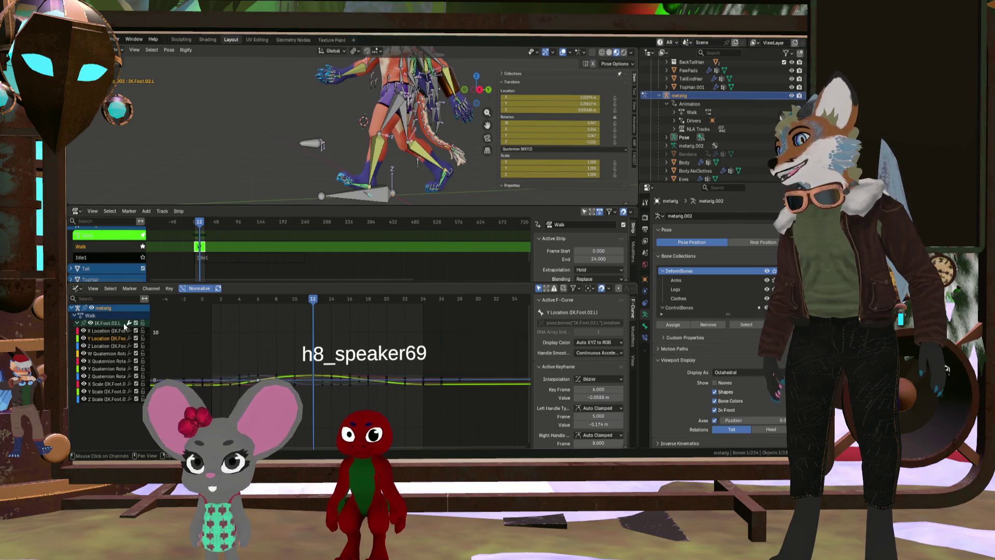
mouse_move(352, 186)
middle_down()
mouse_move(396, 190)
mouse_move(331, 198)
middle_up()
scroll(352, 181, up, 2)
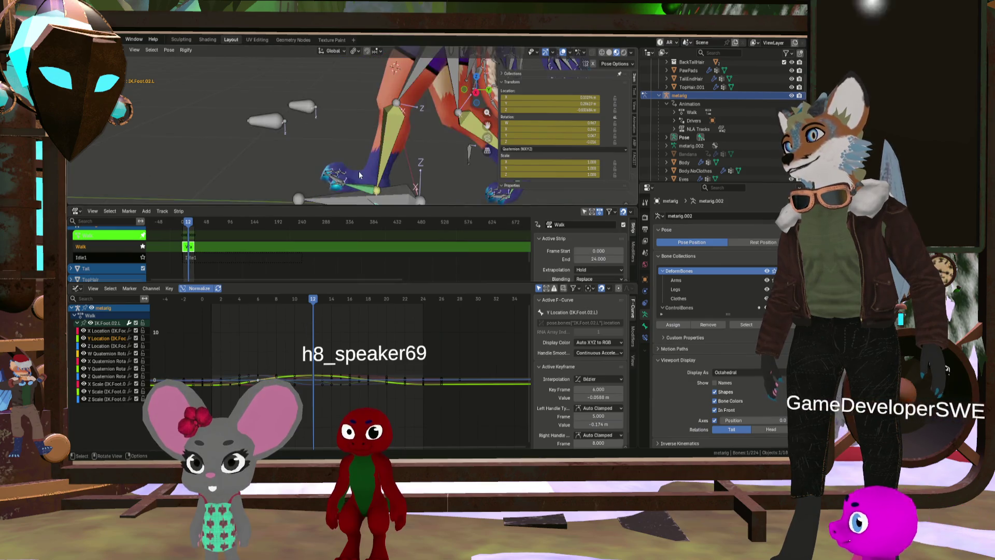
scroll(360, 146, down, 3)
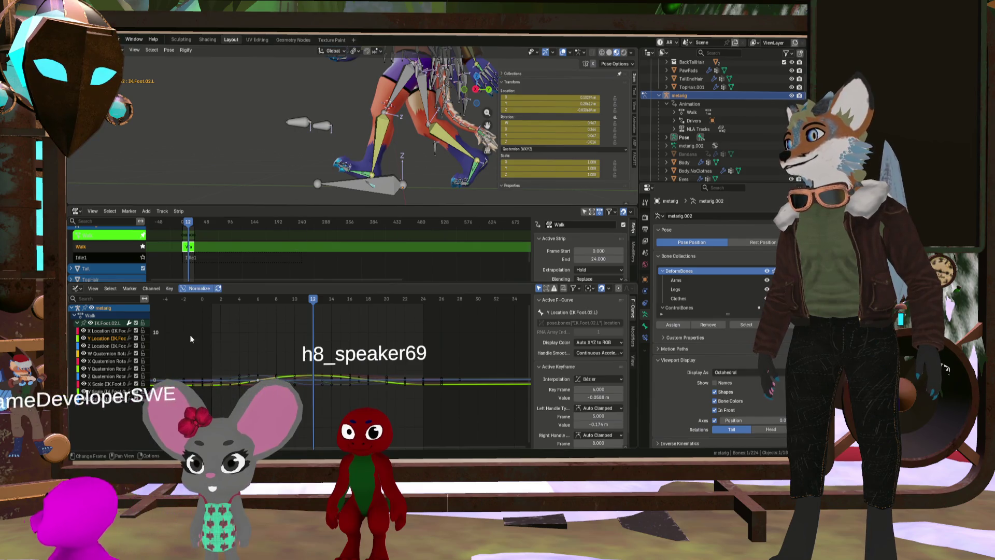
click(76, 212)
click(175, 246)
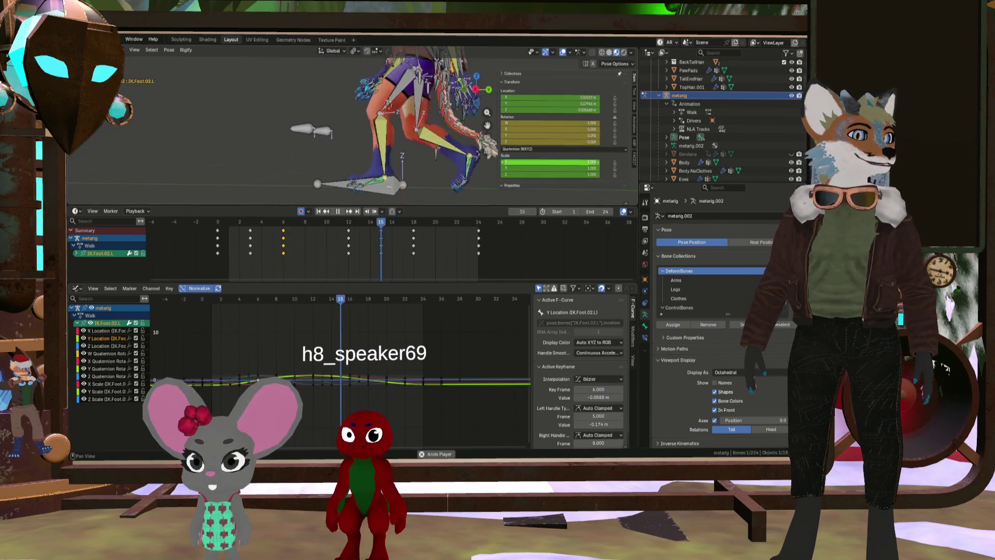
Keep the original key selection, stop the walk at frame 2, and enlarge the keyframe timeline over the graph
scroll(393, 67, down, 5)
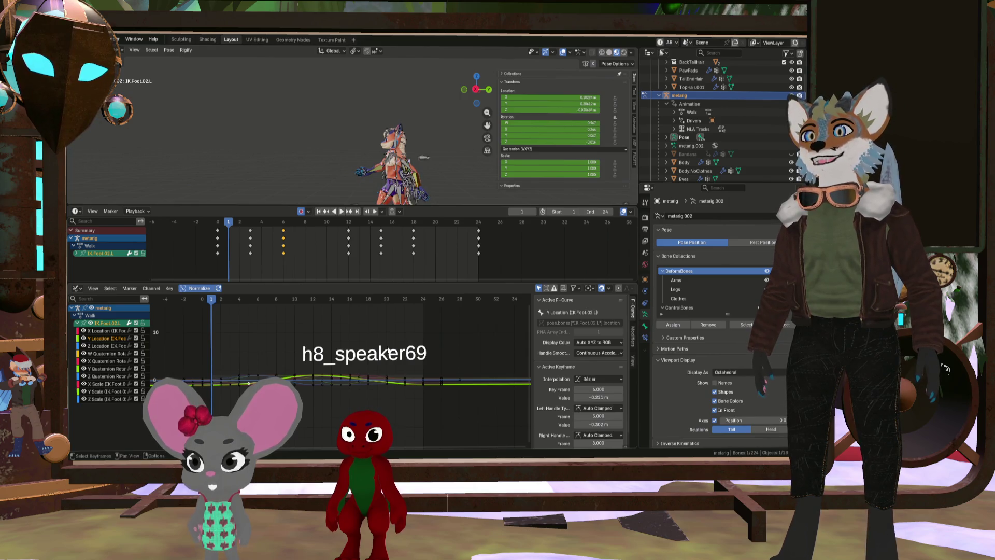
click(389, 351)
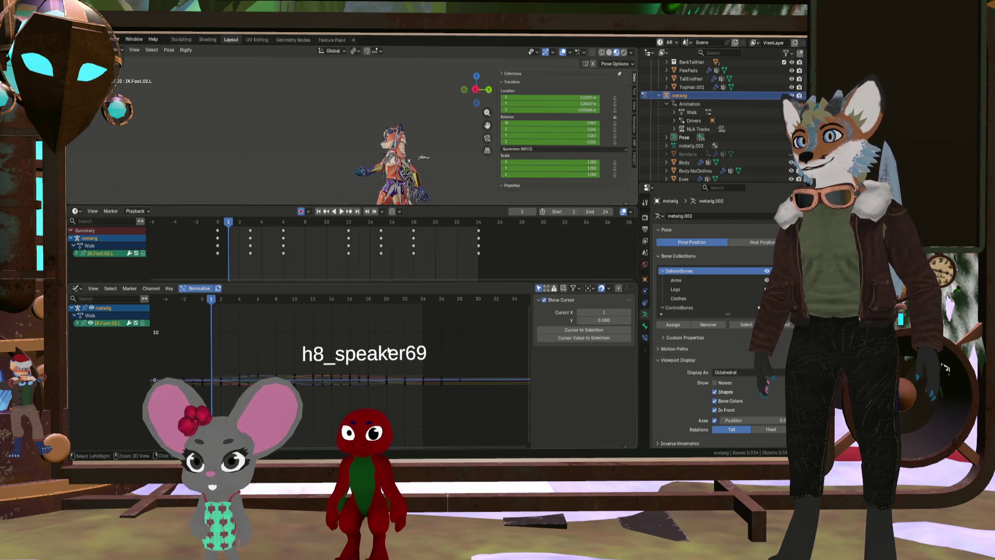
key(ctrl+z)
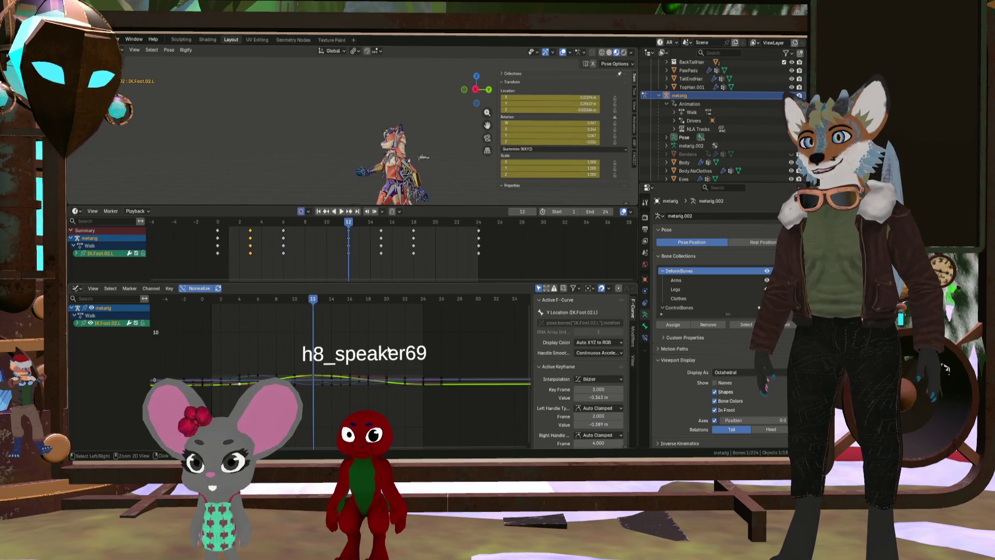
key(space)
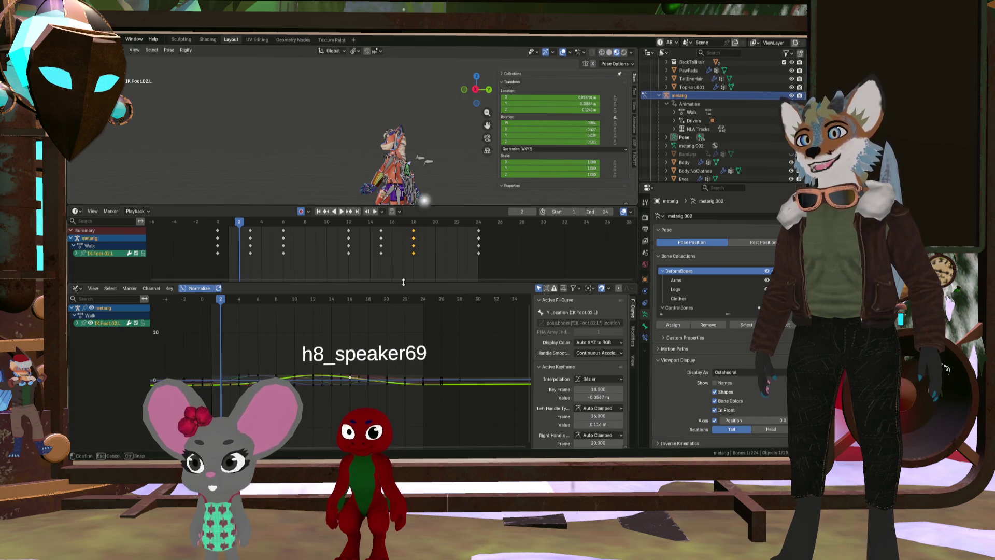
drag(403, 282, 375, 394)
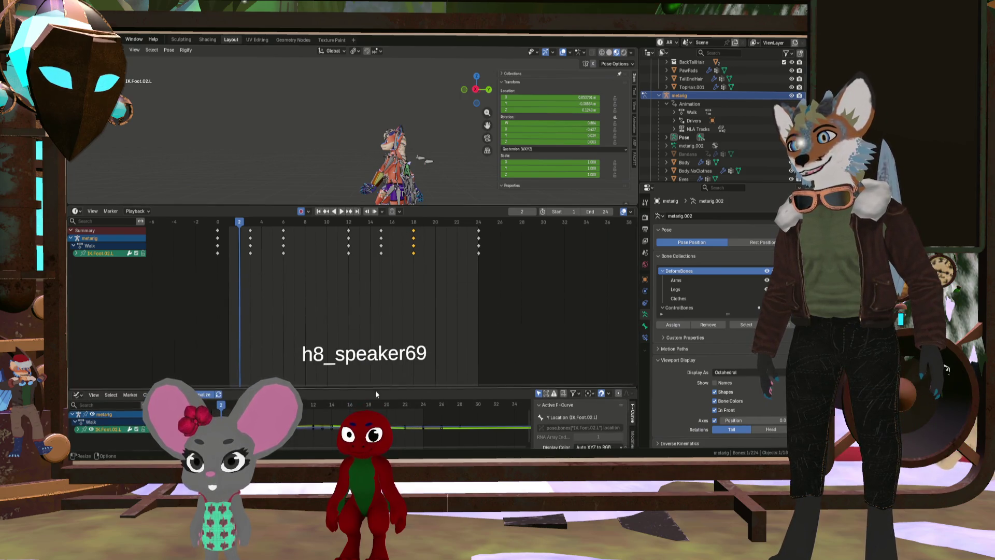
Switch the bottom Graph Editor to Nonlinear Animation and stop editing the stashed Walk action
click(83, 396)
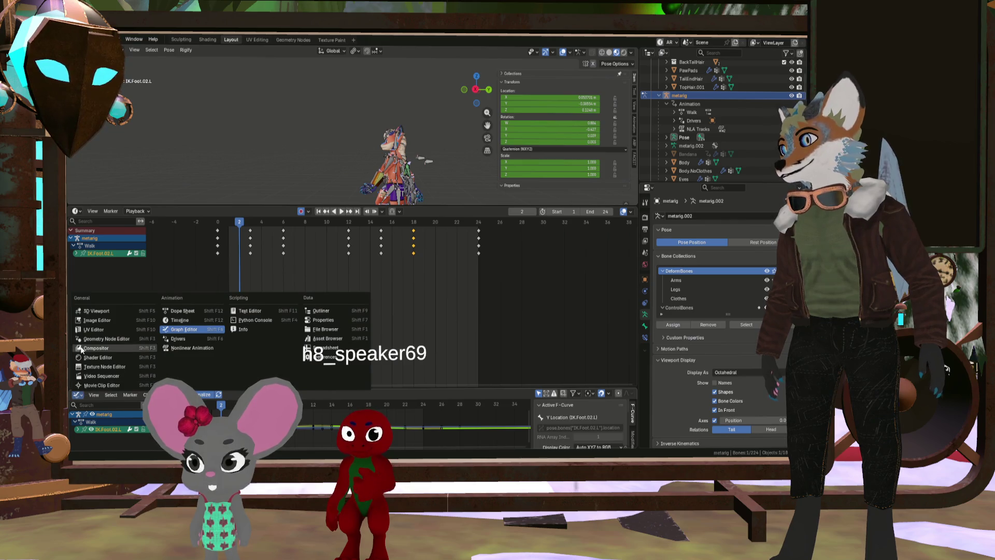
click(182, 348)
scroll(138, 435, down, 5)
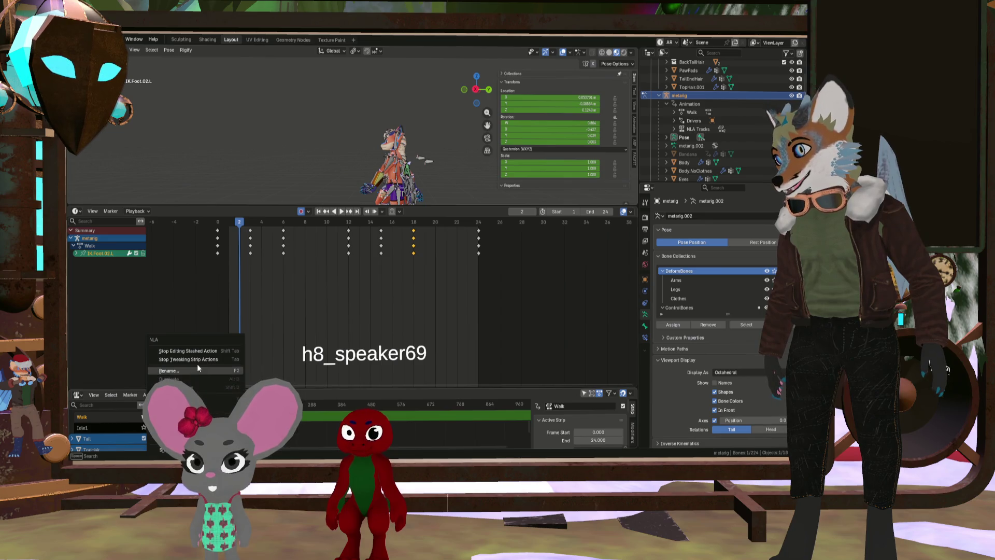
click(204, 353)
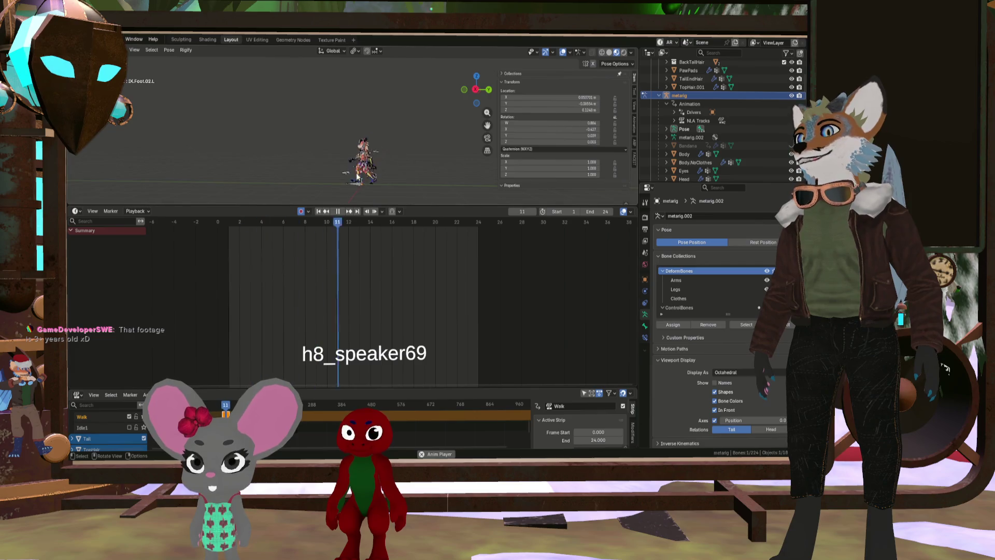
Enlarge the 3D viewport, orbit to a front view of the fox, and hide the metarig
mouse_move(388, 204)
mouse_down()
mouse_move(388, 284)
mouse_move(428, 352)
mouse_move(428, 375)
mouse_up()
scroll(311, 198, up, 5)
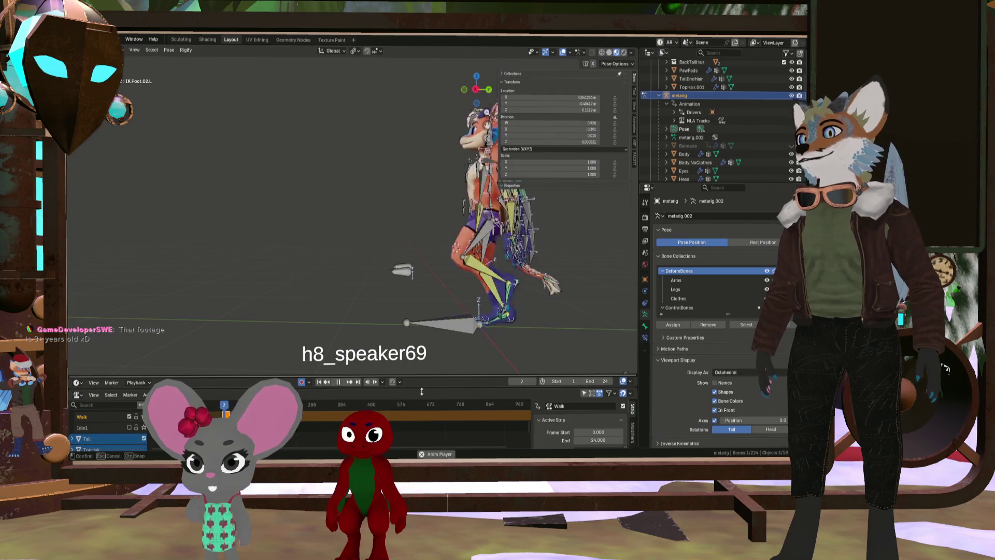
middle_drag(386, 310, 458, 317)
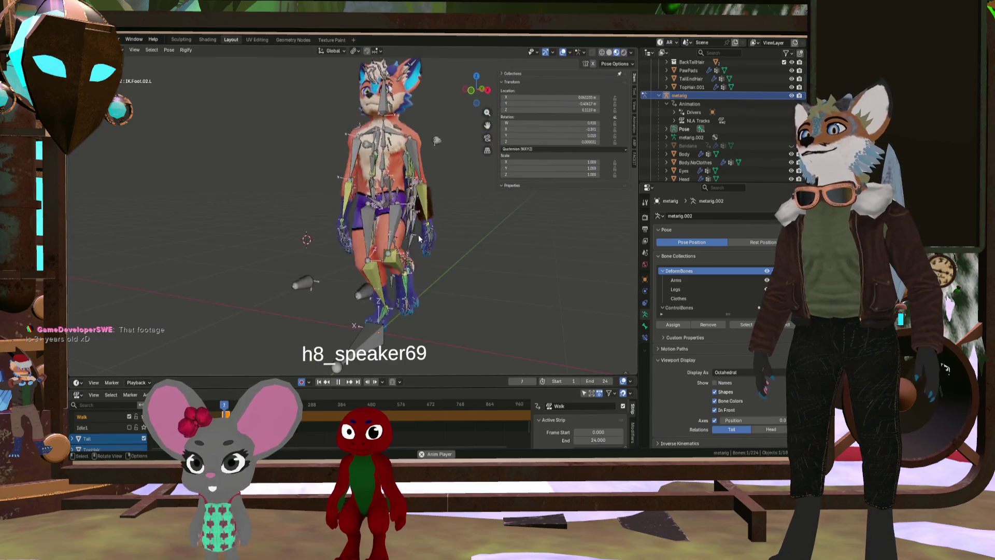
middle_drag(387, 298, 415, 289)
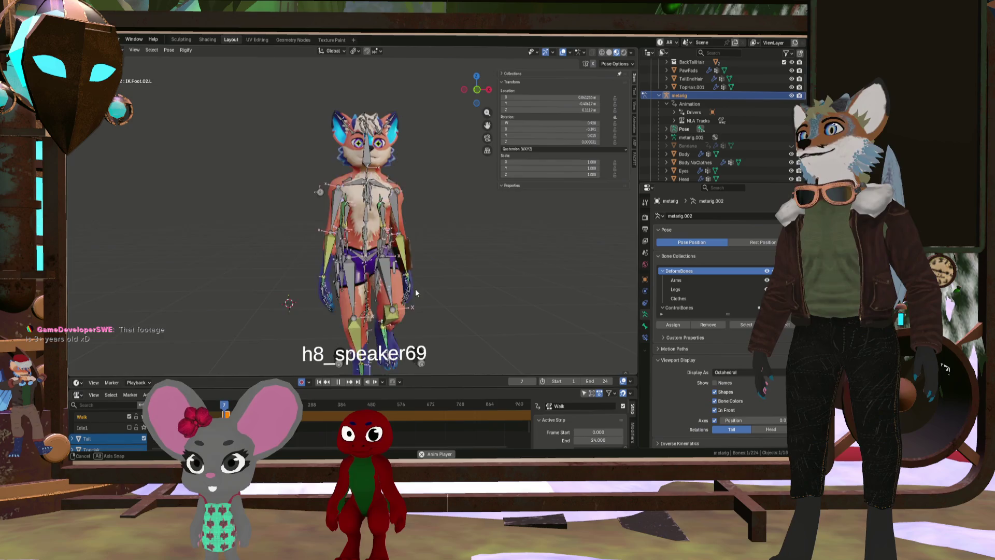
click(792, 95)
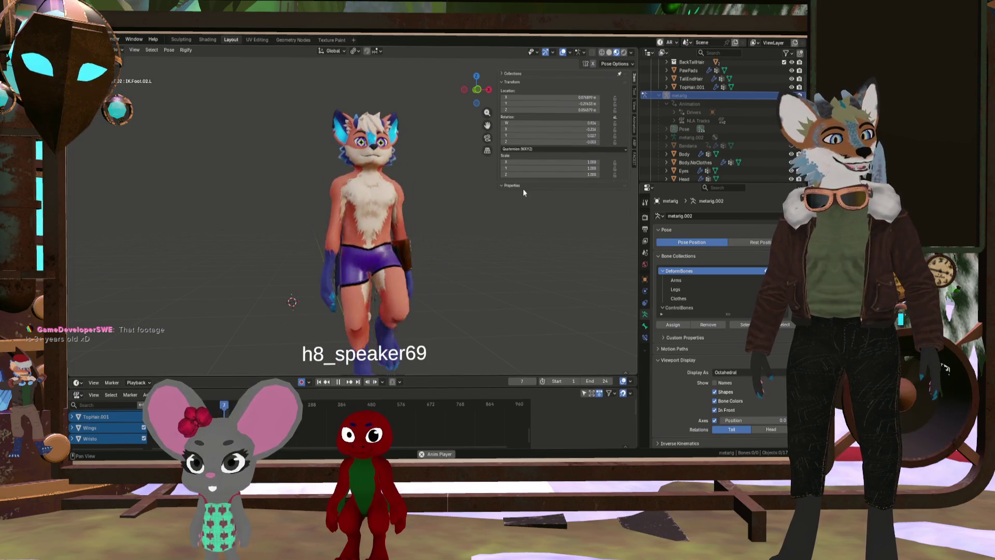
Recentre the fox character in the viewport and pause the walk playback
mouse_move(518, 193)
shift+middle_down()
mouse_move(446, 252)
mouse_move(399, 262)
mouse_move(431, 257)
mouse_move(387, 254)
mouse_move(543, 252)
mouse_move(420, 263)
mouse_move(472, 245)
mouse_move(508, 254)
mouse_move(404, 258)
mouse_move(438, 252)
shift+middle_up()
scroll(421, 263, down, 2)
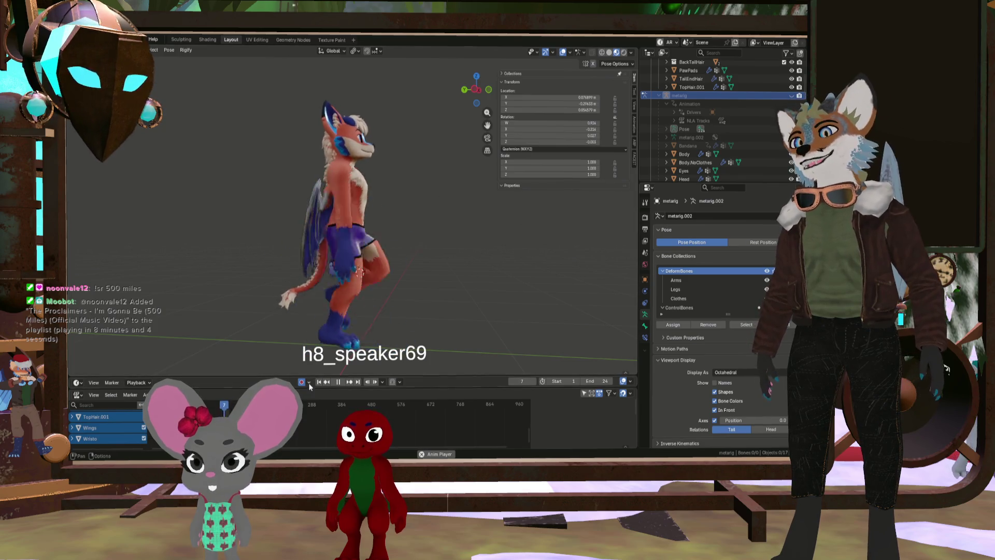
click(340, 382)
Zoom in on the fox's head and shoulder texture, then return to Clip Studio Paint
scroll(339, 214, up, 5)
mouse_move(338, 214)
middle_down()
mouse_move(371, 210)
mouse_move(339, 244)
mouse_move(362, 197)
mouse_move(274, 235)
mouse_move(289, 244)
mouse_move(401, 227)
middle_up()
scroll(362, 197, down, 4)
scroll(401, 227, up, 3)
scroll(442, 272, down, 3)
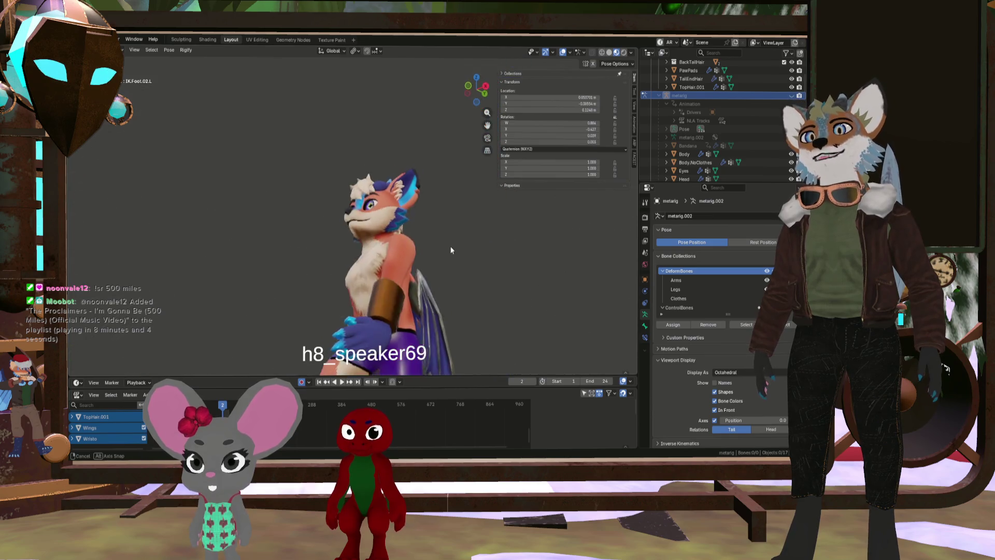
scroll(410, 270, up, 3)
mouse_move(445, 259)
middle_down()
mouse_move(410, 269)
mouse_move(329, 358)
middle_up()
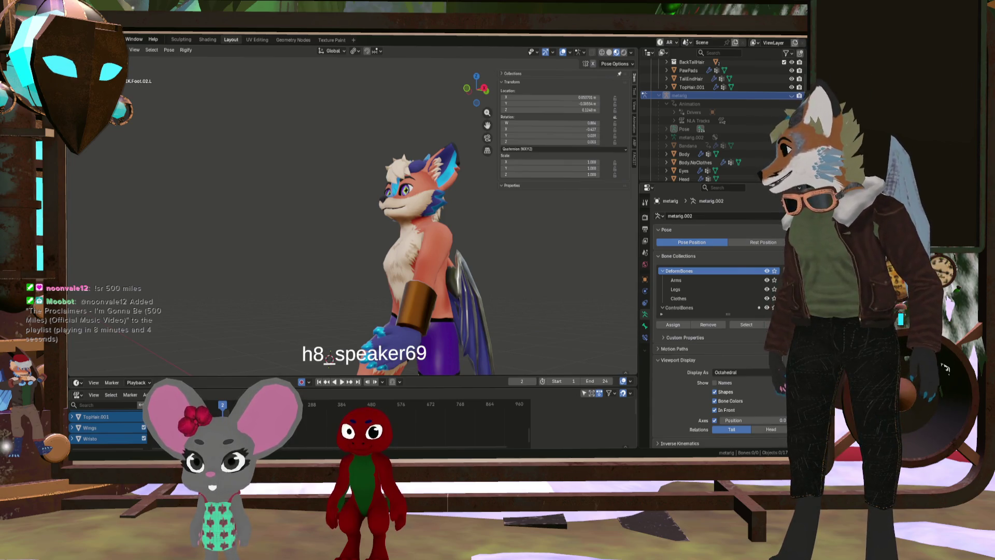
key(alt+Tab)
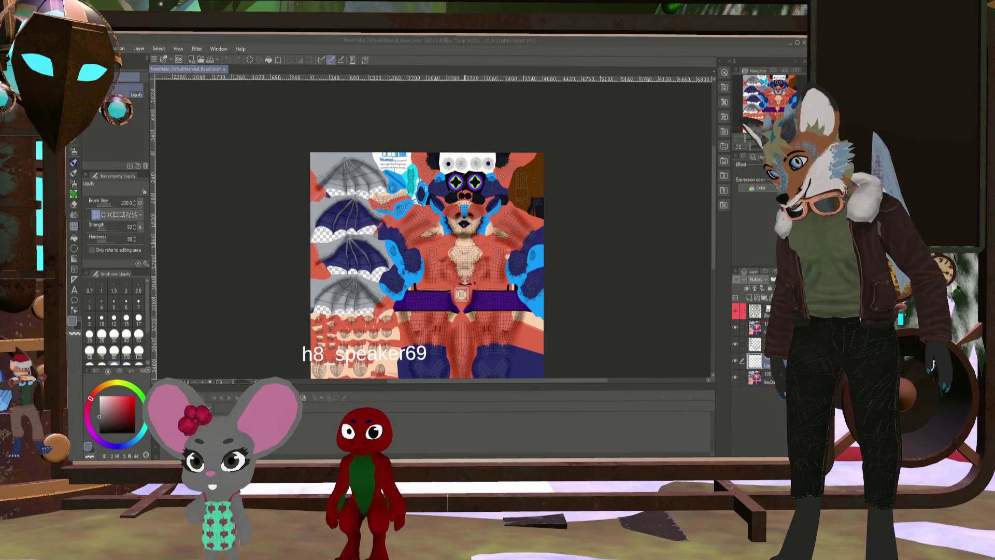
Zoom into the chest fur, hide the wireframe layer, and pick the Airbrush Soft sub-tool
scroll(466, 242, up, 1)
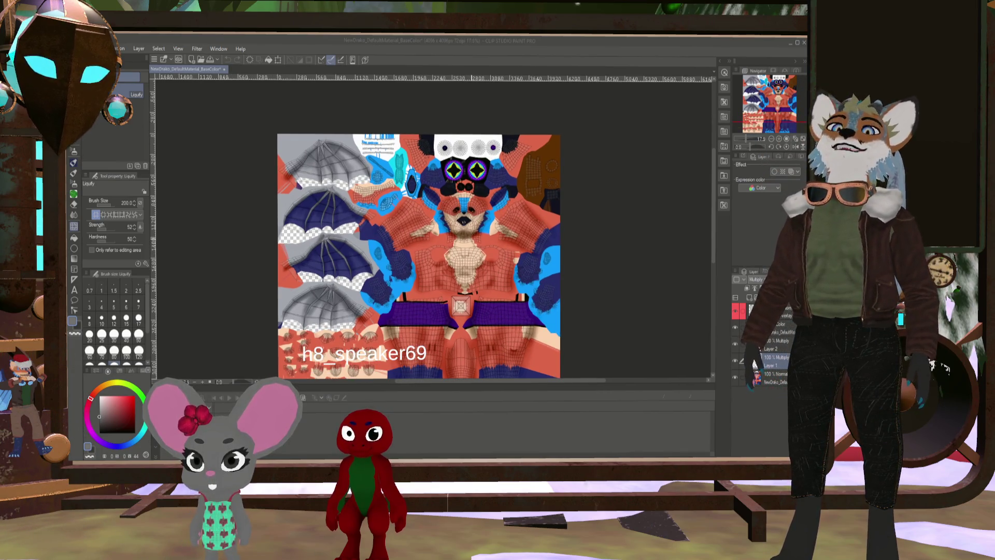
scroll(418, 256, down, 1)
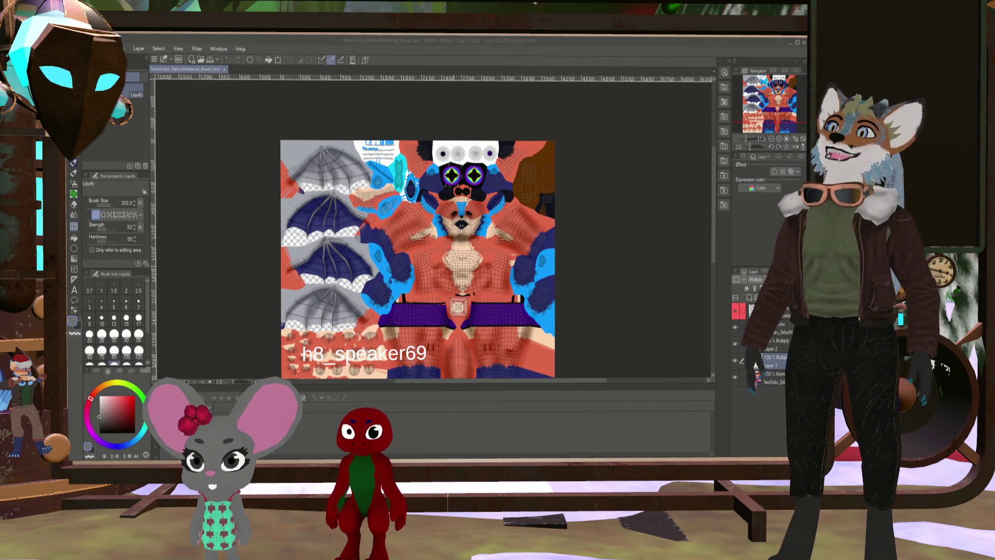
scroll(461, 233, up, 3)
scroll(461, 233, down, 2)
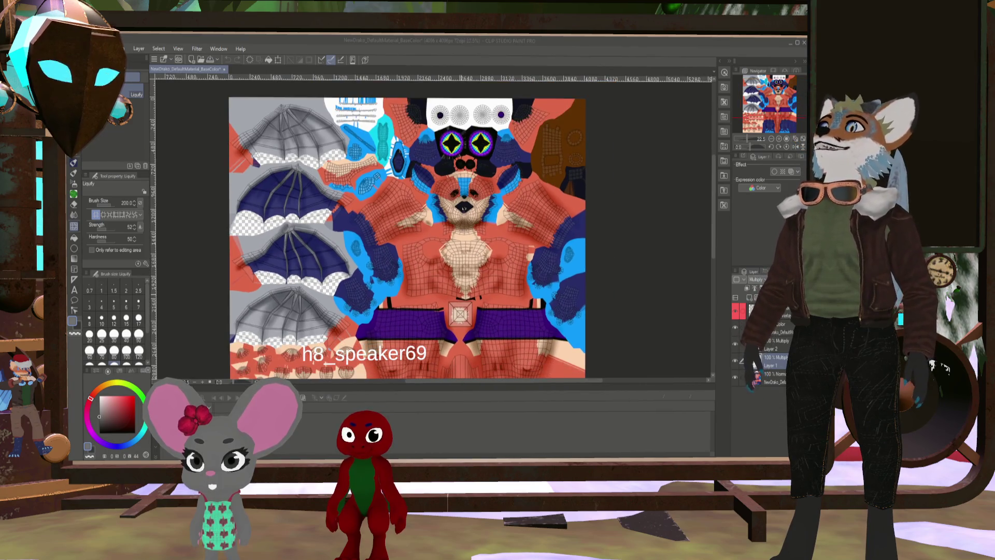
scroll(467, 244, up, 5)
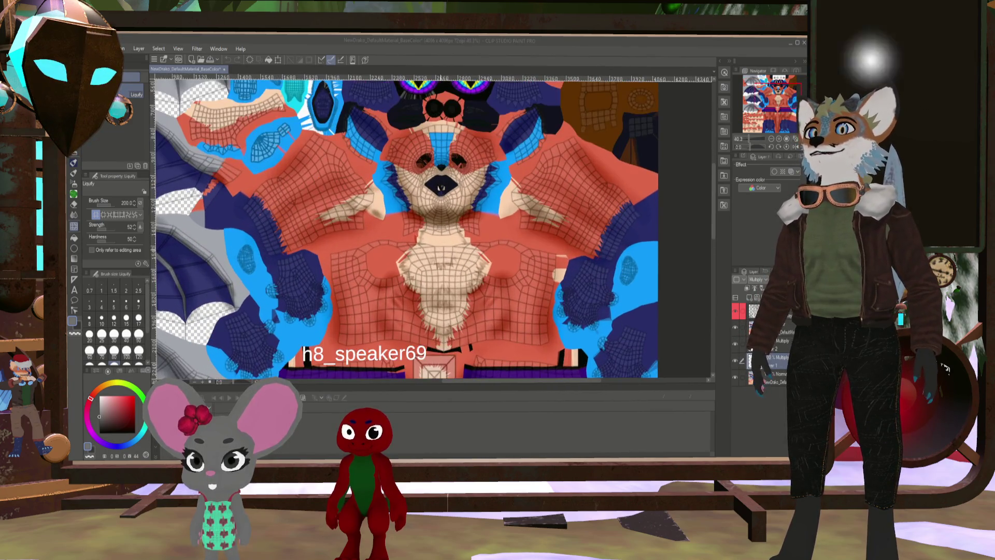
scroll(415, 243, down, 3)
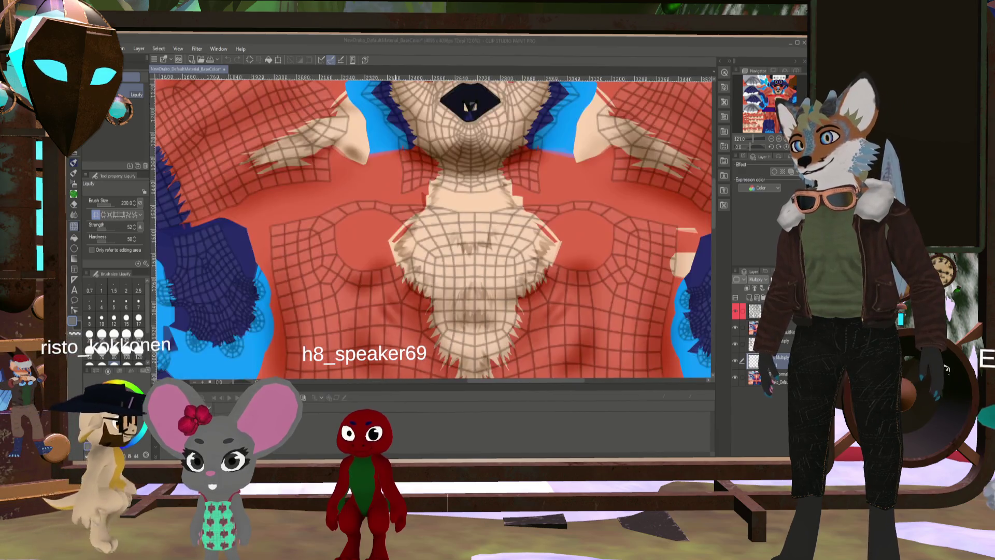
scroll(414, 243, up, 5)
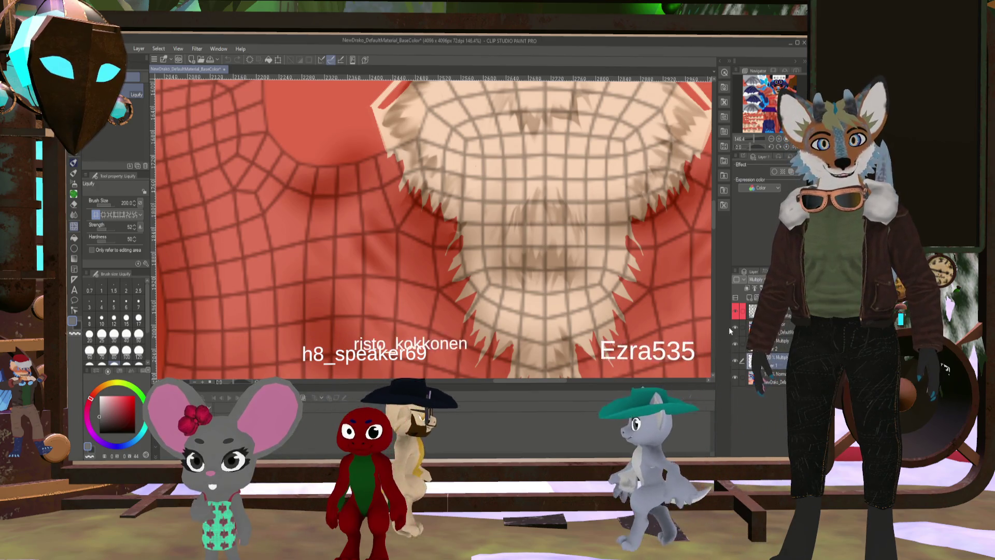
click(735, 314)
scroll(436, 228, down, 3)
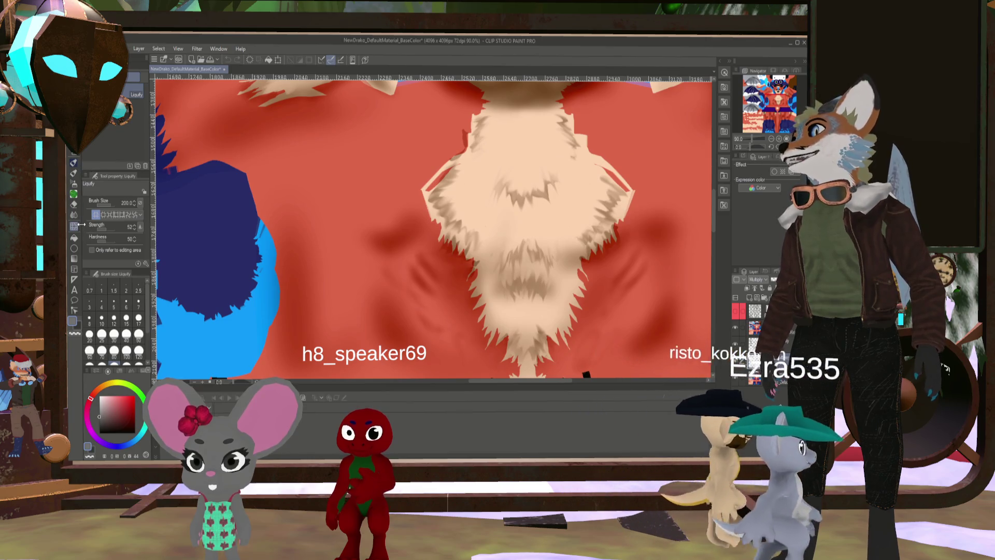
click(73, 207)
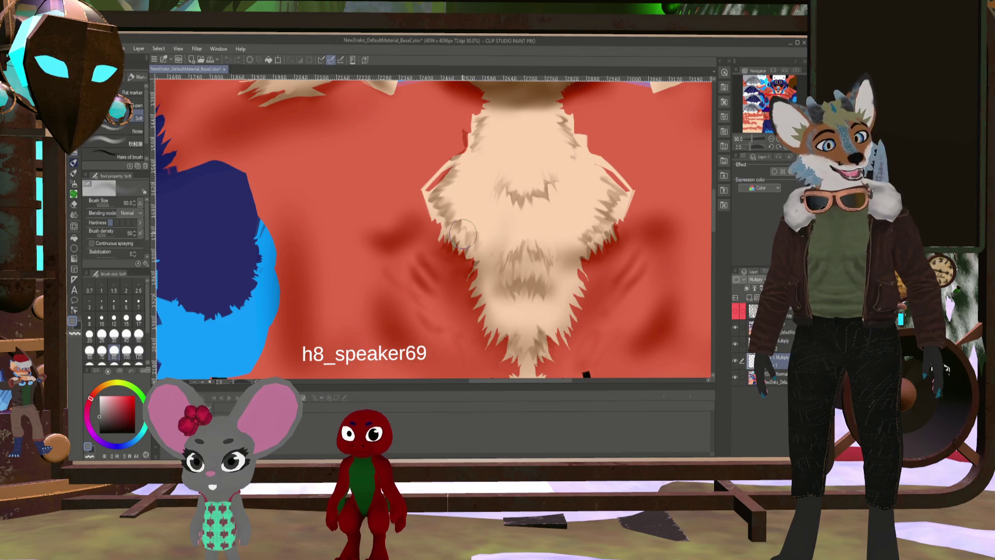
Shrink the brush to size 40 and toggle the UV wireframe layer to check the chest
key(bracketleft)
key(bracketleft)
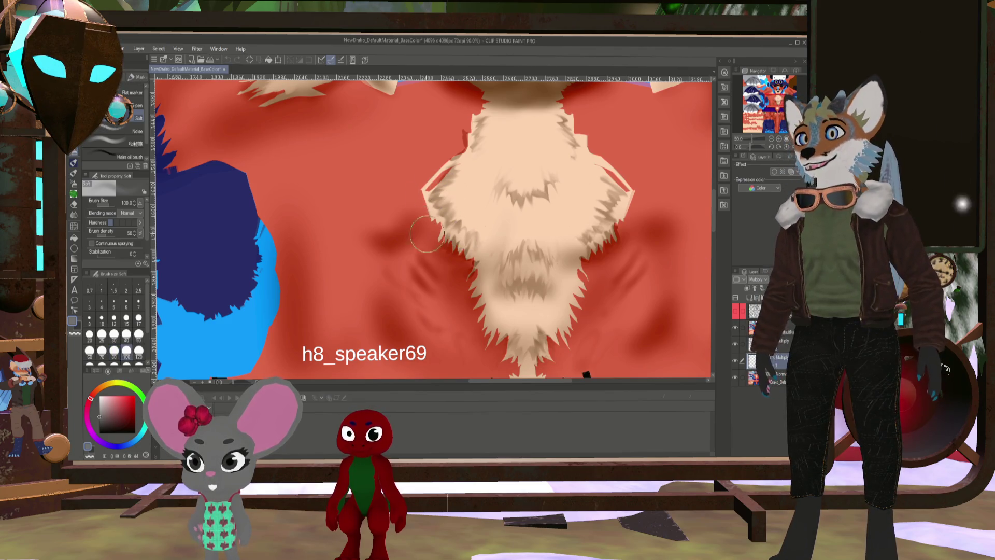
key(bracketleft)
key(bracketleft)
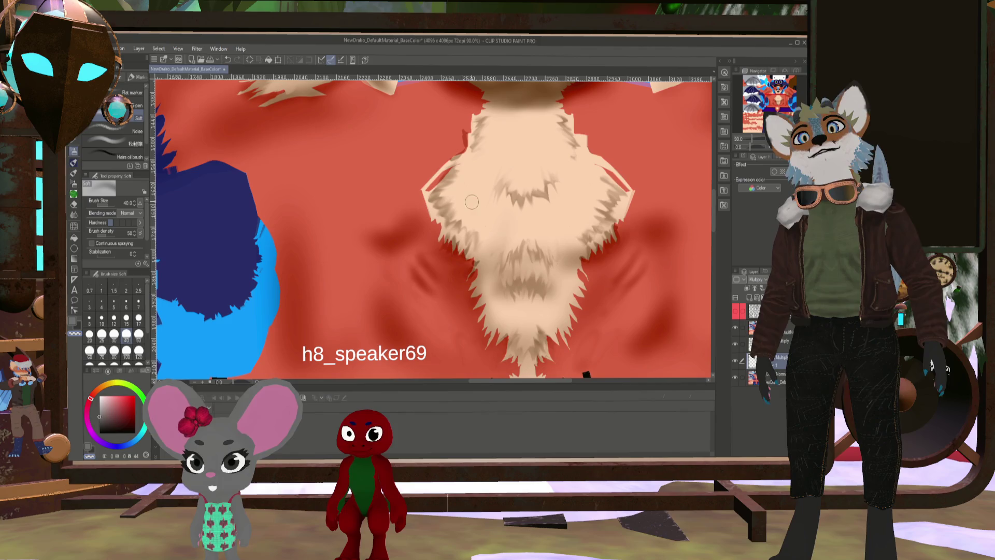
scroll(387, 183, down, 5)
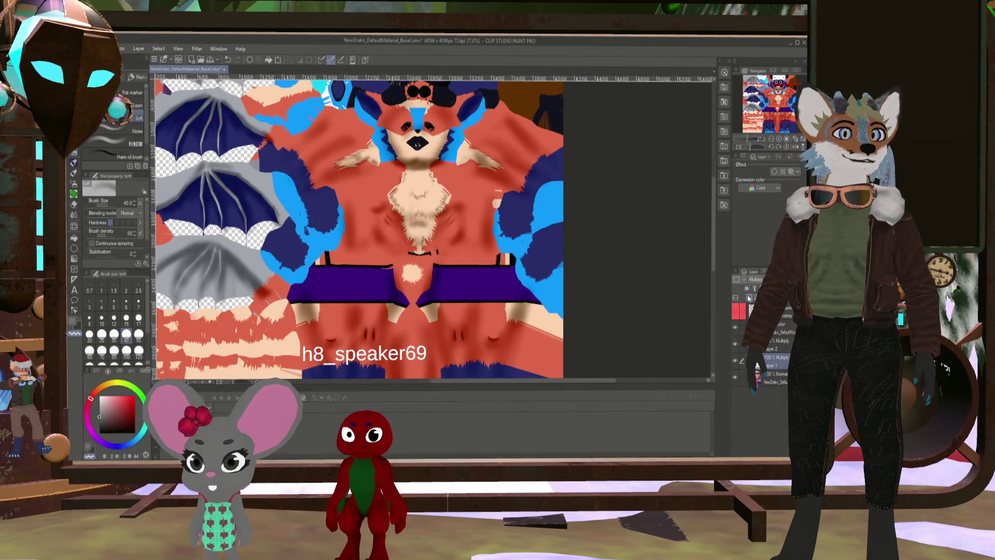
click(735, 313)
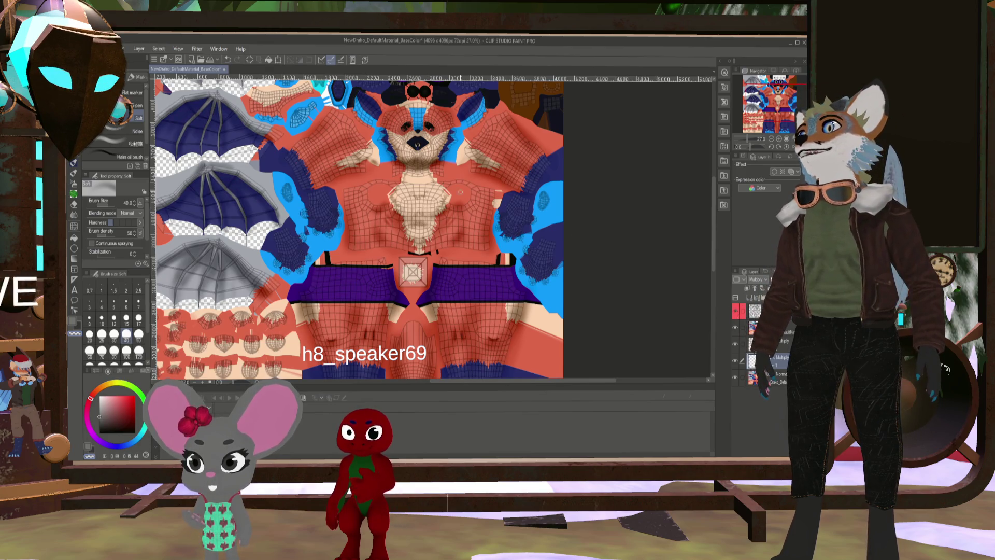
Select the bottom NewDrako base texture layer and duplicate it
scroll(315, 186, up, 3)
scroll(315, 186, up, 2)
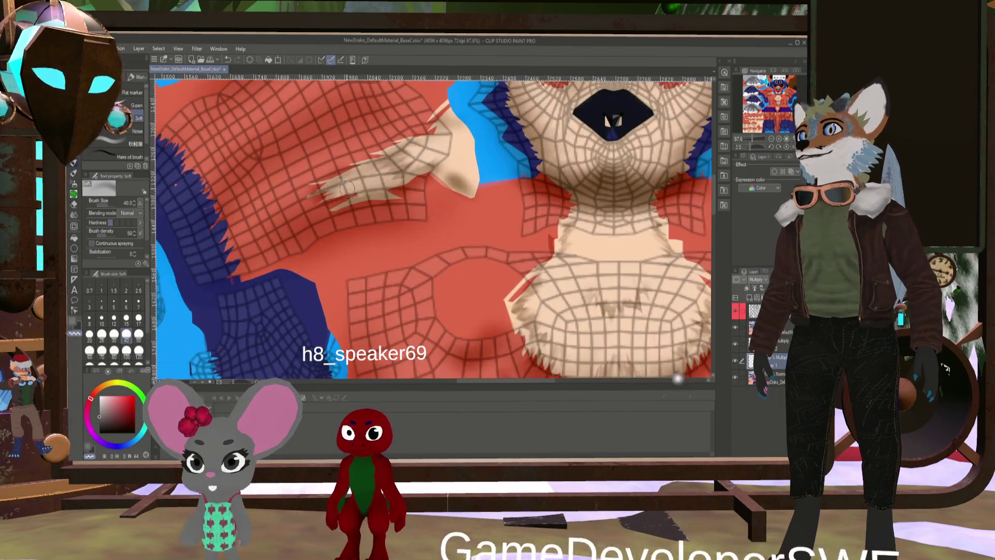
scroll(331, 218, down, 4)
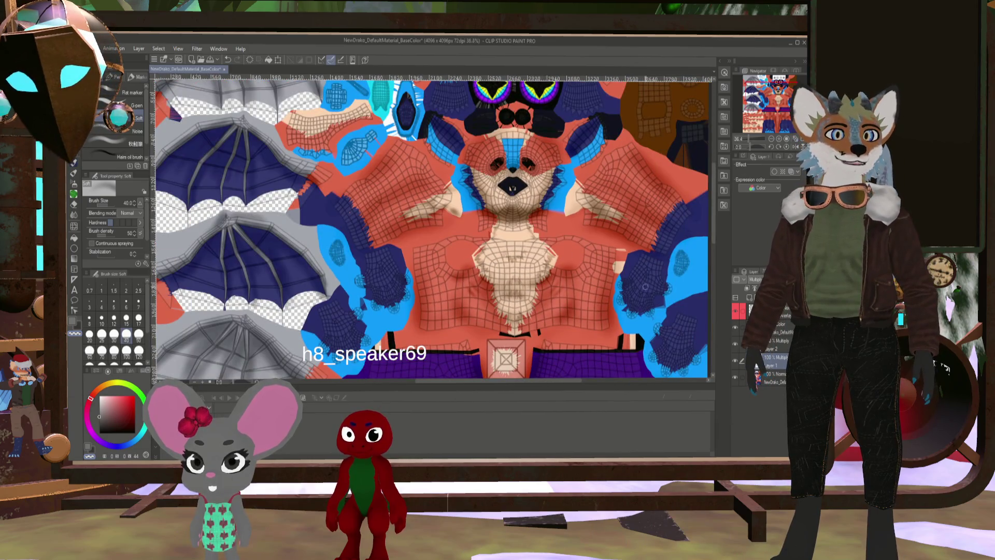
scroll(331, 218, down, 1)
click(781, 380)
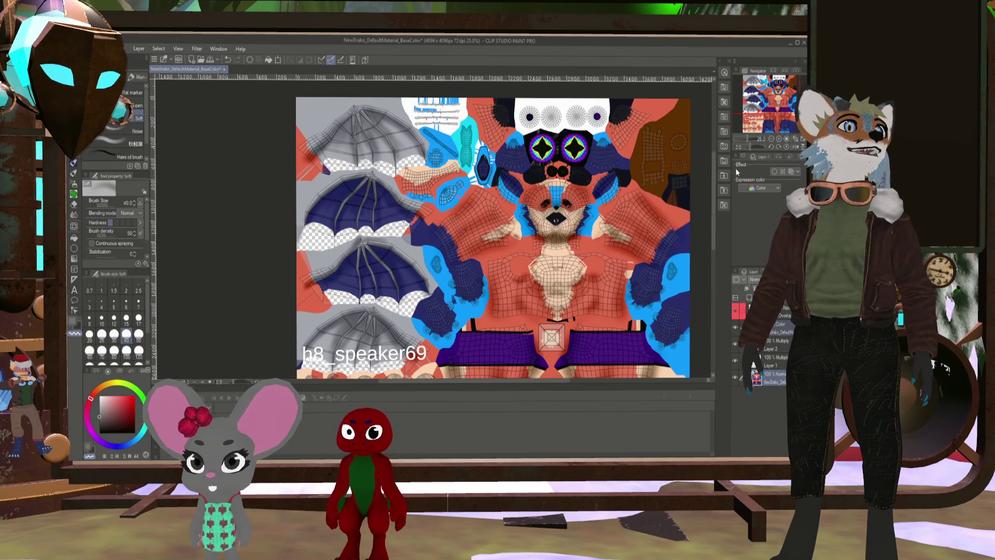
click(781, 329)
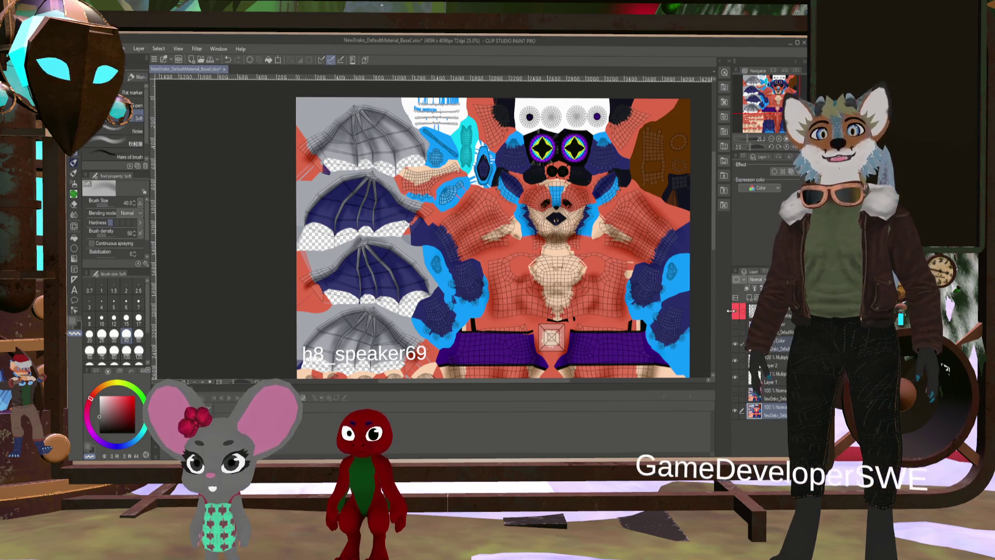
scroll(466, 216, up, 3)
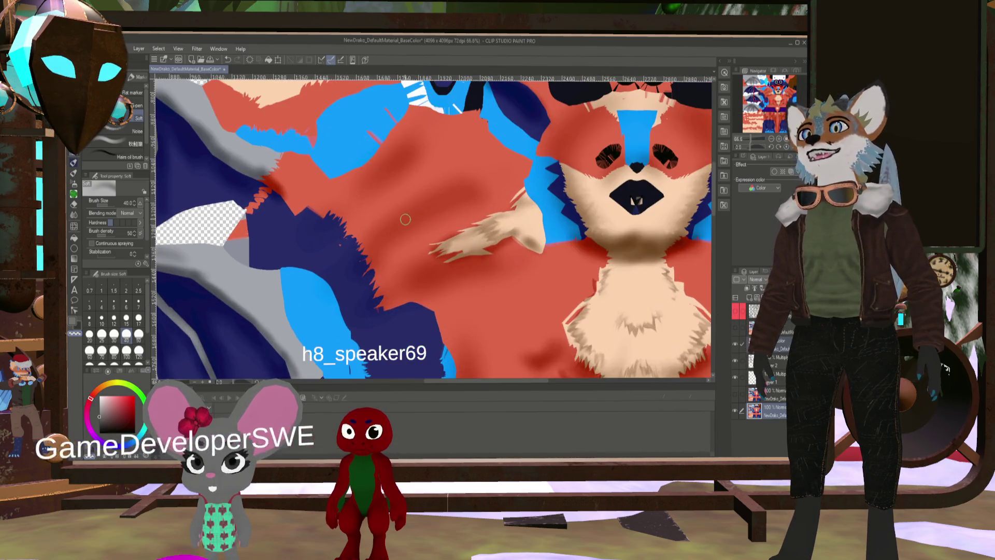
With the Finger tip blend at size 20, smudge the cream arm fur tip into the red
click(74, 214)
scroll(457, 235, up, 2)
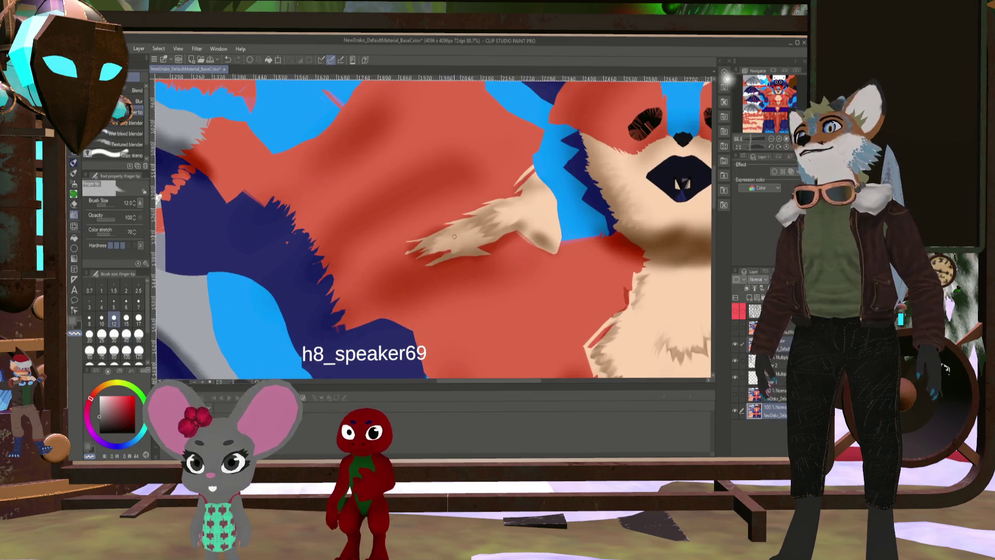
key(bracketright)
key(bracketright)
key(bracketright)
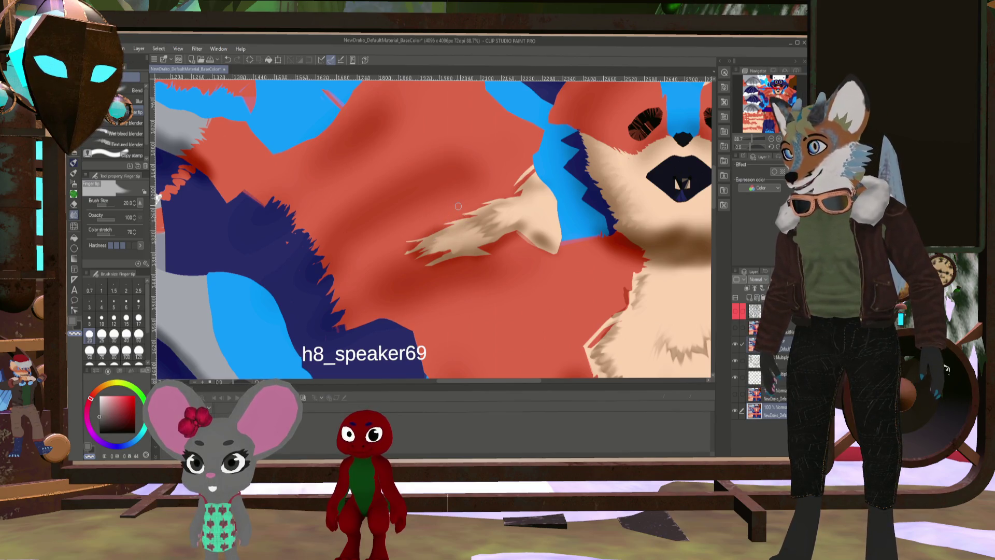
scroll(411, 200, up, 2)
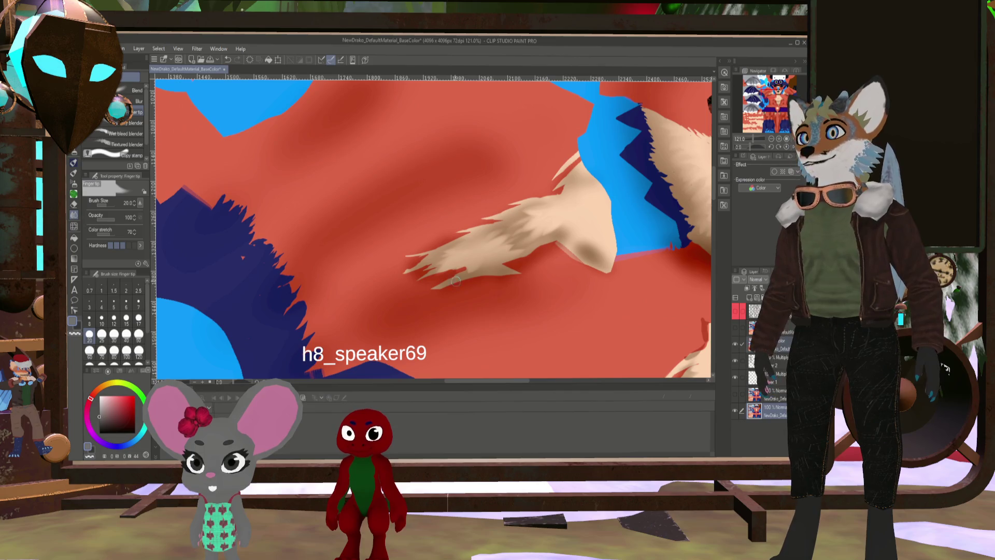
mouse_move(480, 230)
mouse_down()
mouse_move(456, 232)
mouse_move(481, 214)
mouse_move(450, 233)
mouse_up()
drag(527, 207, 446, 238)
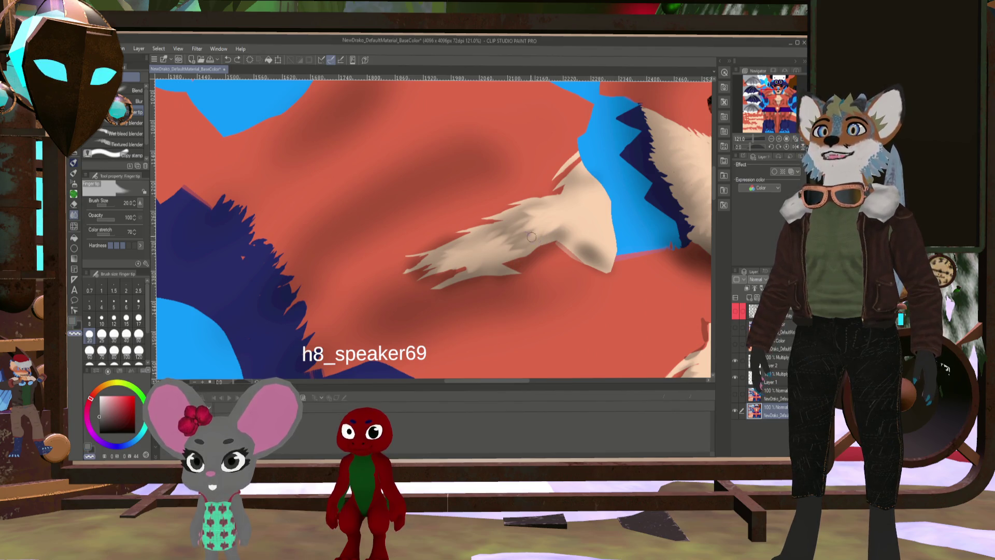
mouse_move(510, 222)
mouse_down()
mouse_move(466, 224)
mouse_move(496, 210)
mouse_move(473, 210)
mouse_up()
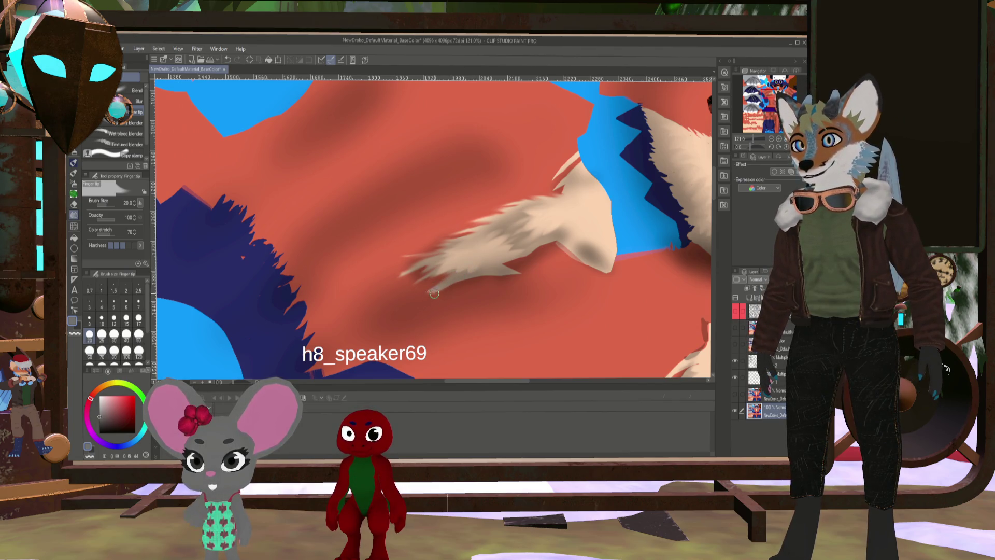
key(bracketright)
key(bracketright)
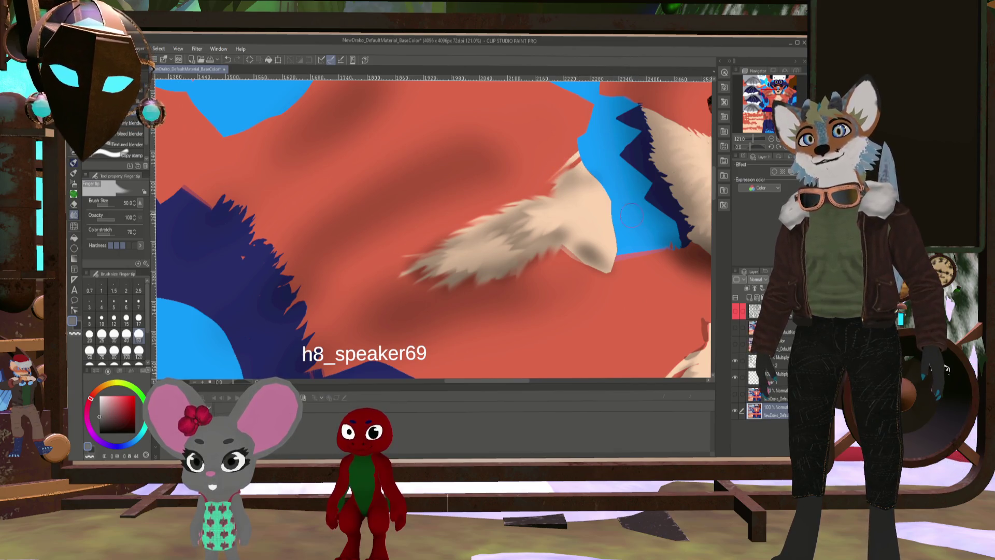
Shrink the Finger tip brush to size 12 and work over the fox's face fur edges
middle_drag(564, 171, 441, 220)
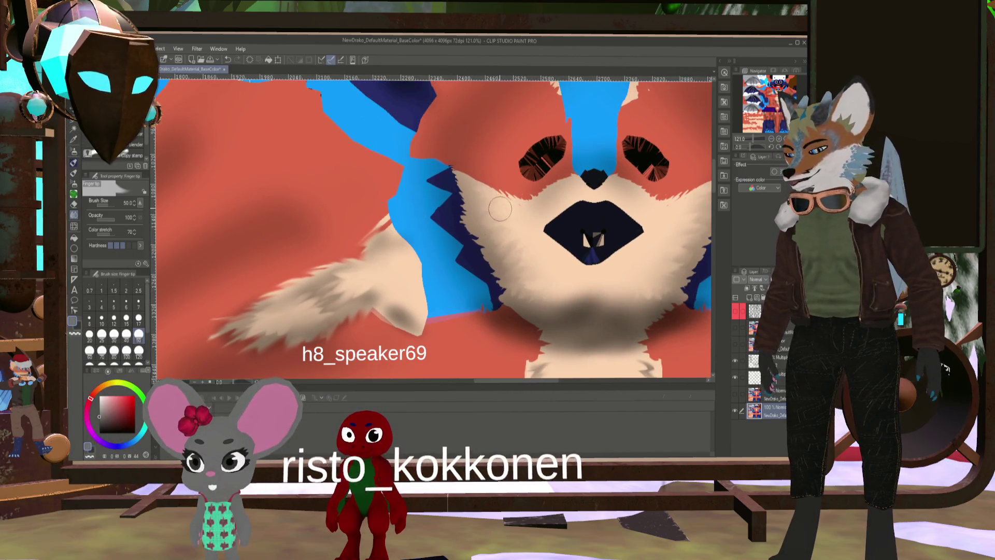
key(bracketleft)
key(bracketleft)
key(bracketleft)
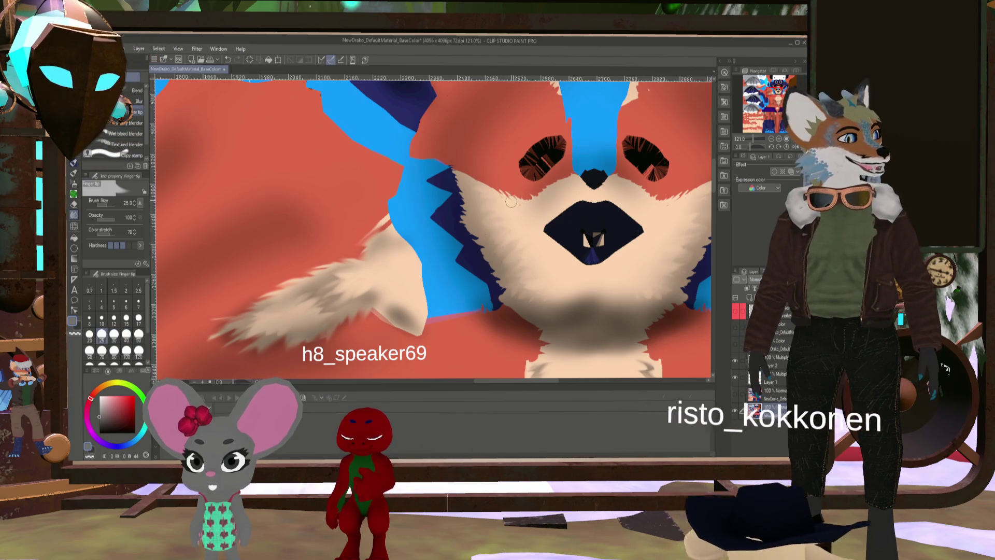
key(bracketleft)
key(bracketleft)
key(bracketleft)
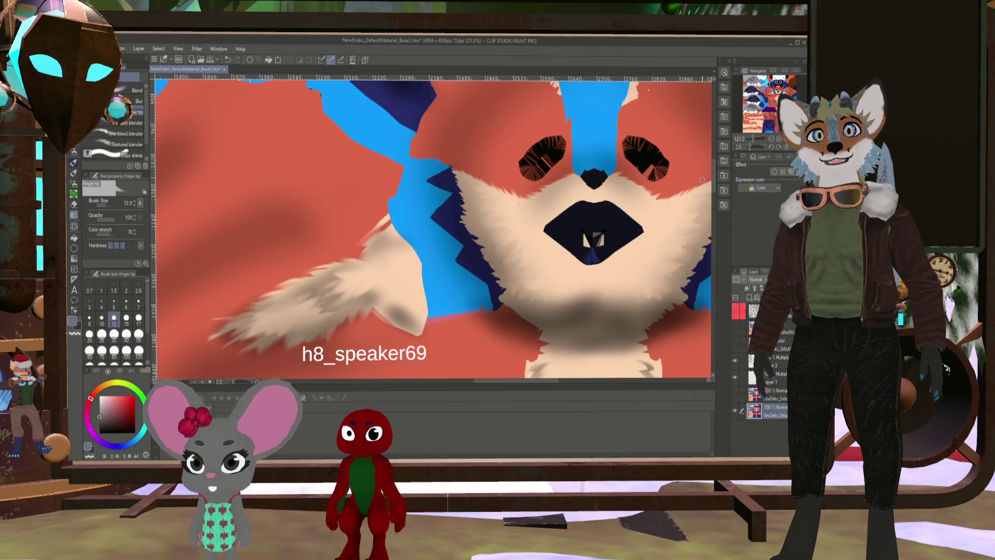
drag(690, 192, 549, 264)
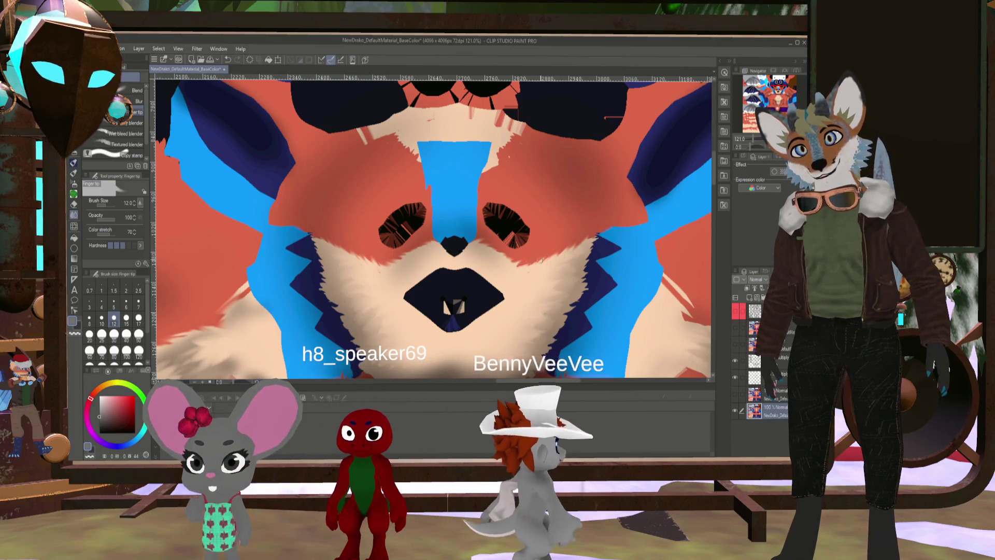
At size 30, smudge the chest fur edges from below the mouth down to the bottom
mouse_move(412, 441)
mouse_down()
mouse_move(431, 303)
mouse_move(485, 244)
mouse_up()
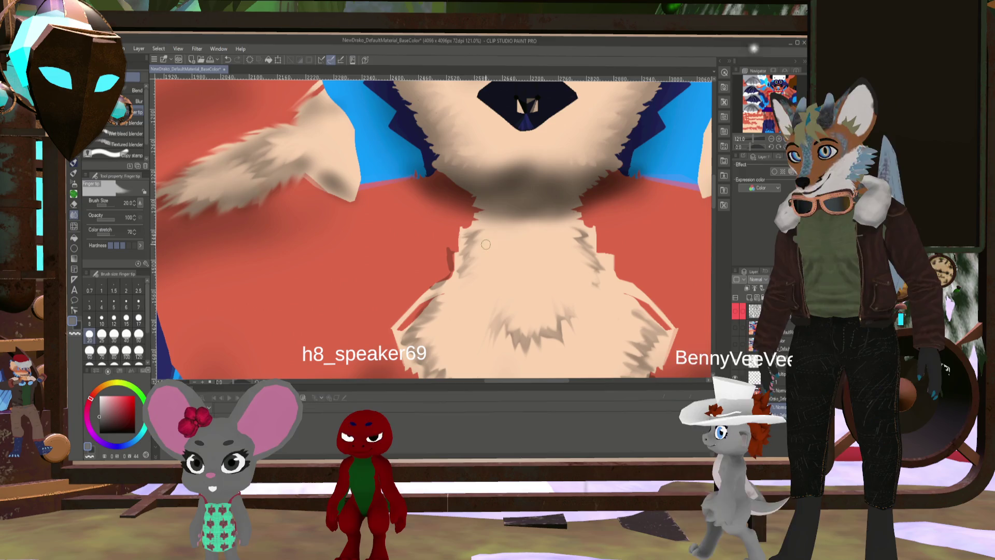
key(bracketright)
key(bracketright)
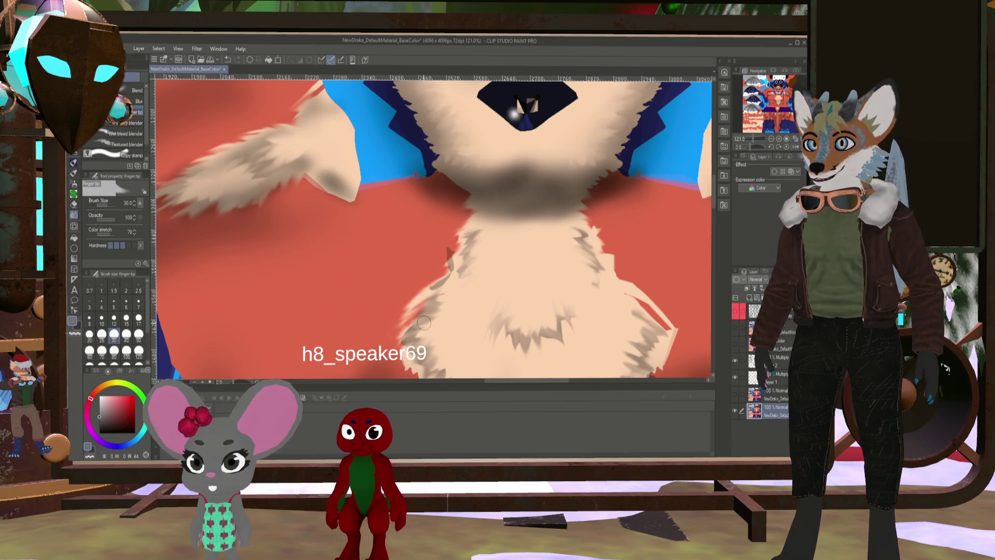
drag(426, 324, 453, 276)
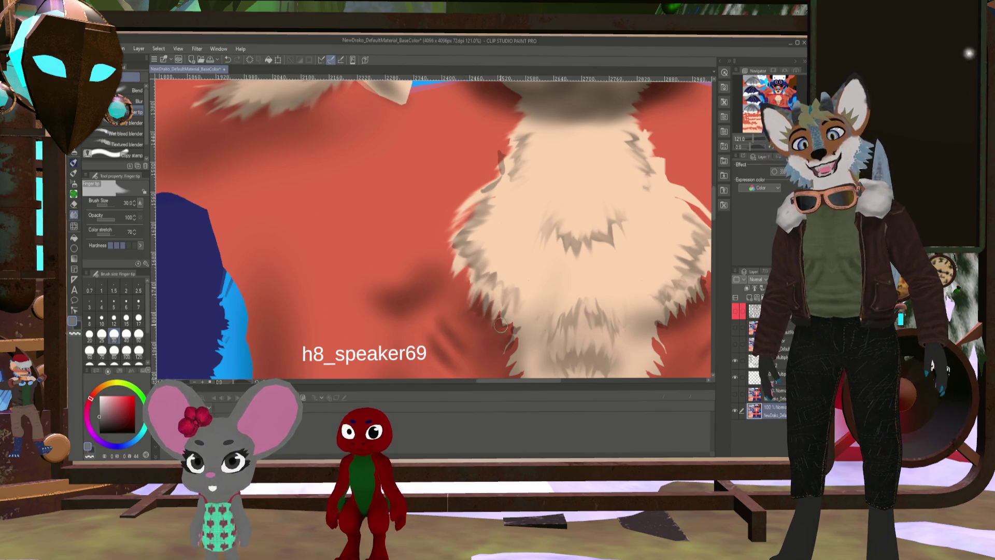
drag(515, 322, 440, 276)
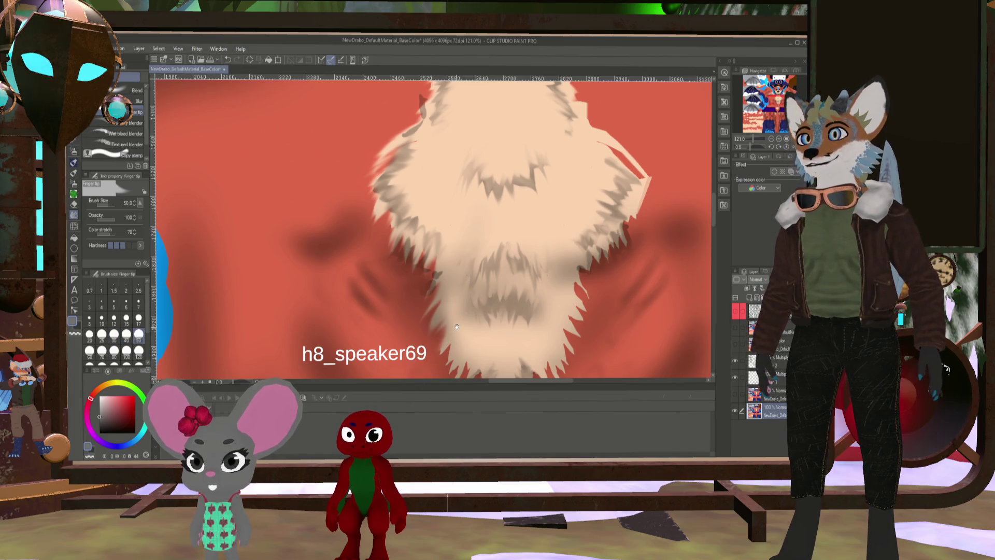
drag(434, 327, 413, 306)
drag(417, 328, 432, 333)
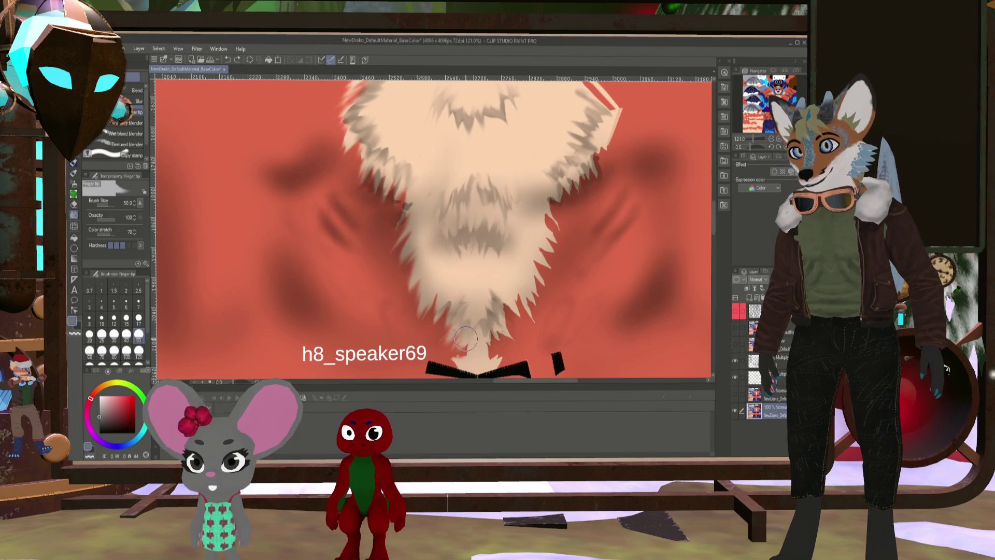
key(bracketleft)
key(bracketleft)
key(bracketleft)
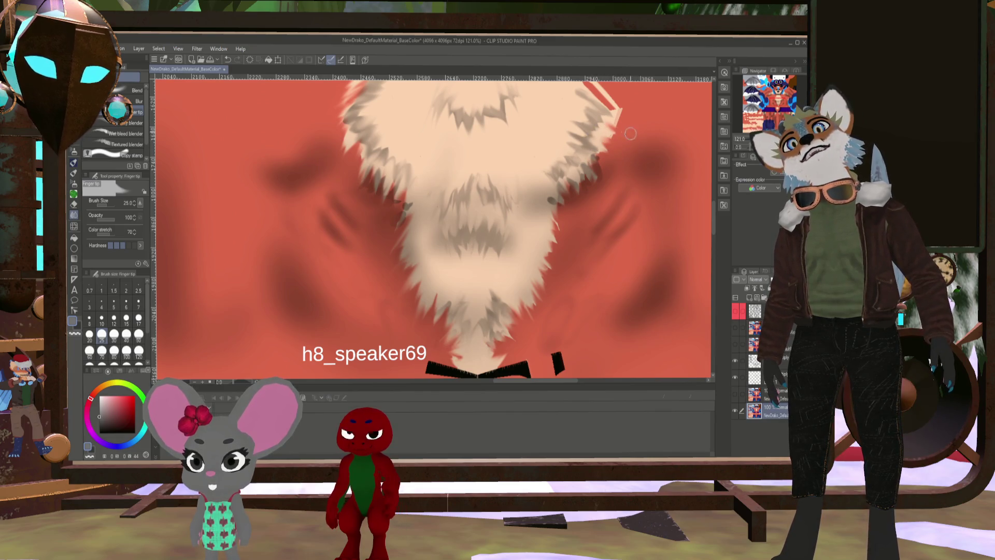
Smudge one short fur streak at the edge of the cream chest fluff
scroll(609, 122, up, 2)
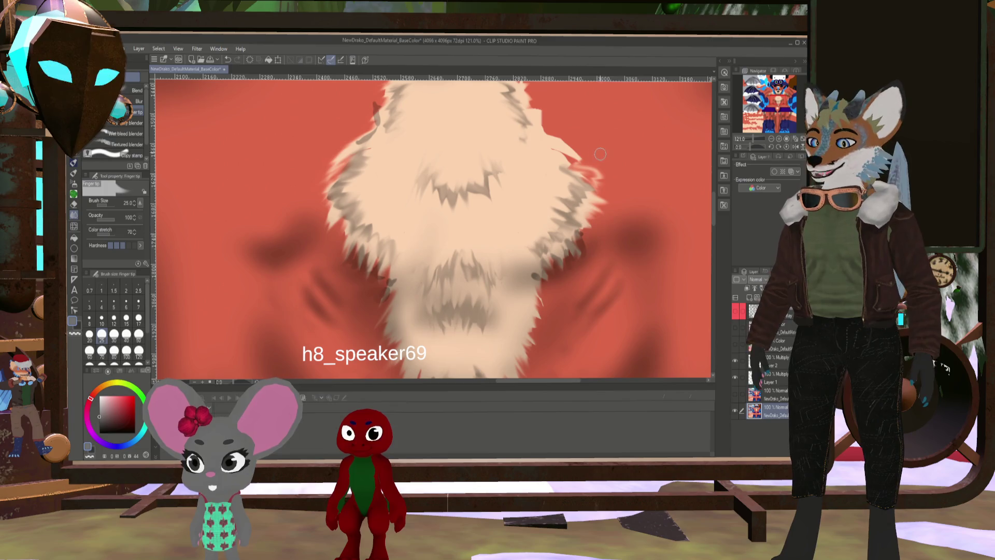
drag(602, 178, 599, 172)
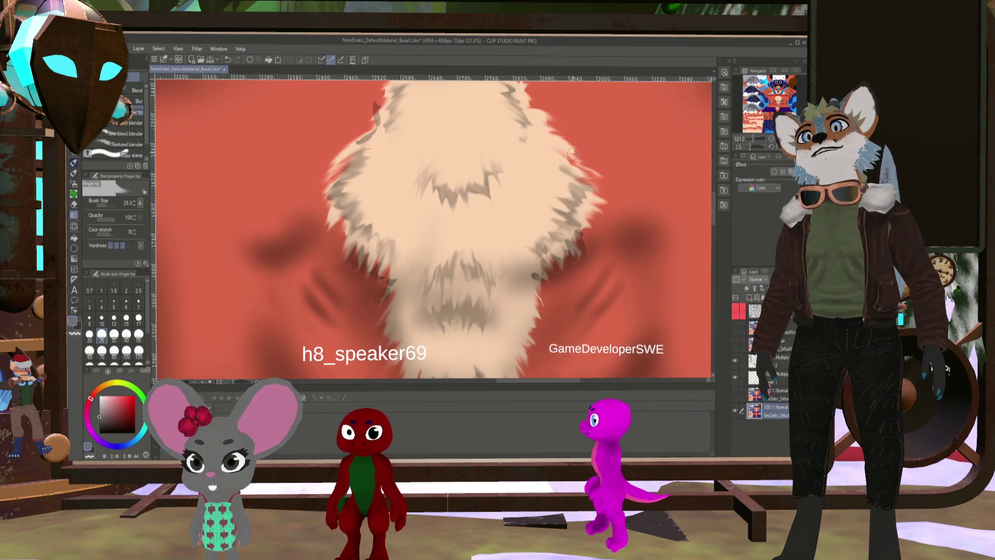
scroll(544, 181, up, 3)
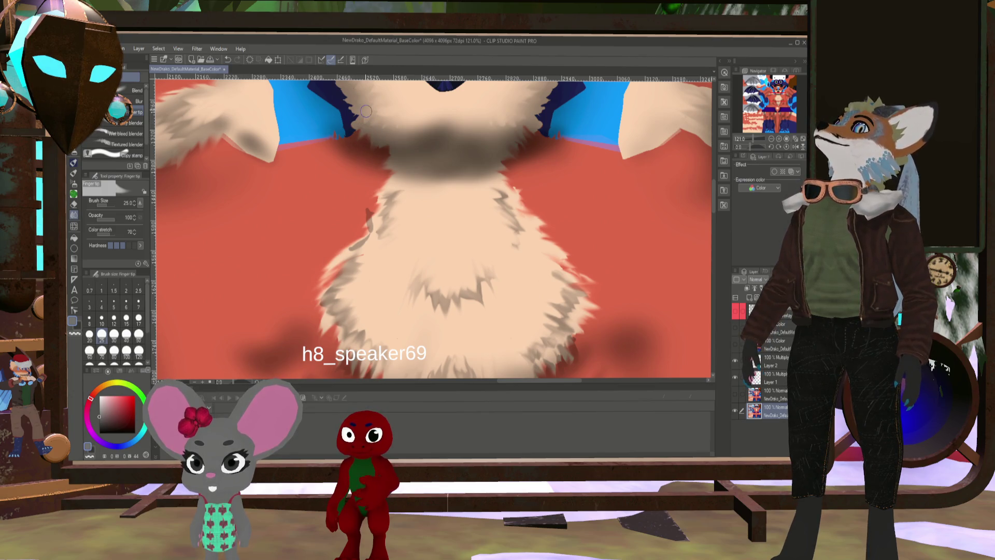
Set the brush to size 20, delete the Color layer to compare, then restore it with Ctrl+Z
scroll(465, 118, down, 3)
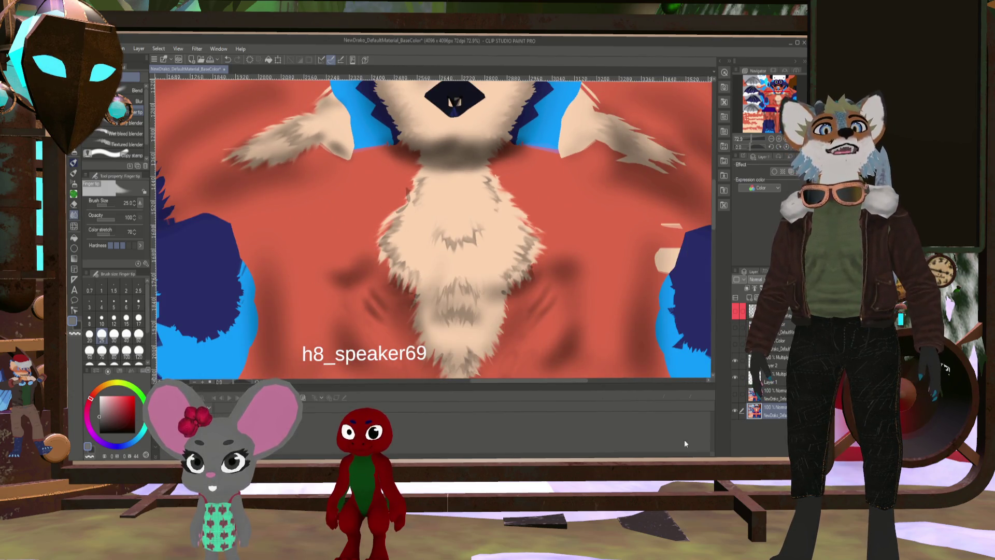
key(bracketleft)
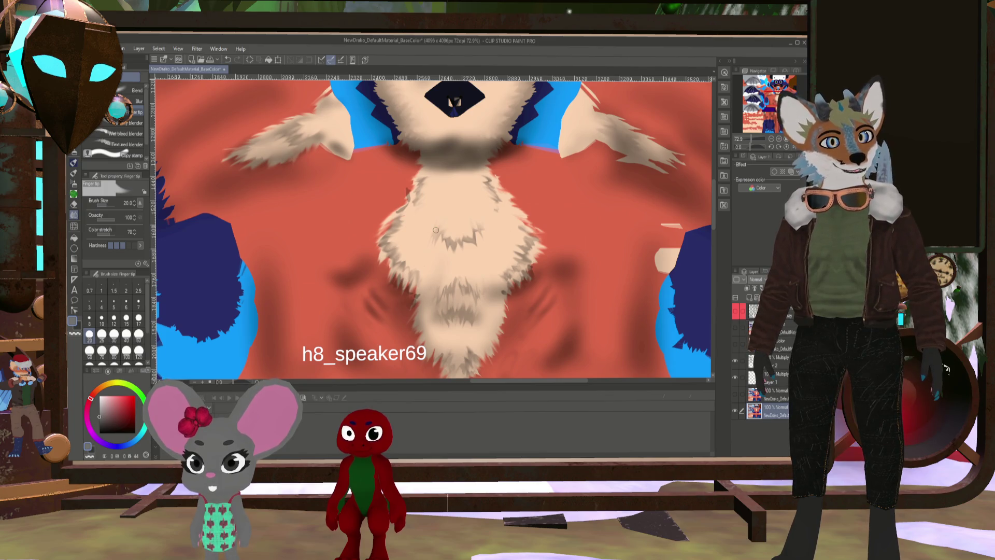
ctrl+click(435, 231)
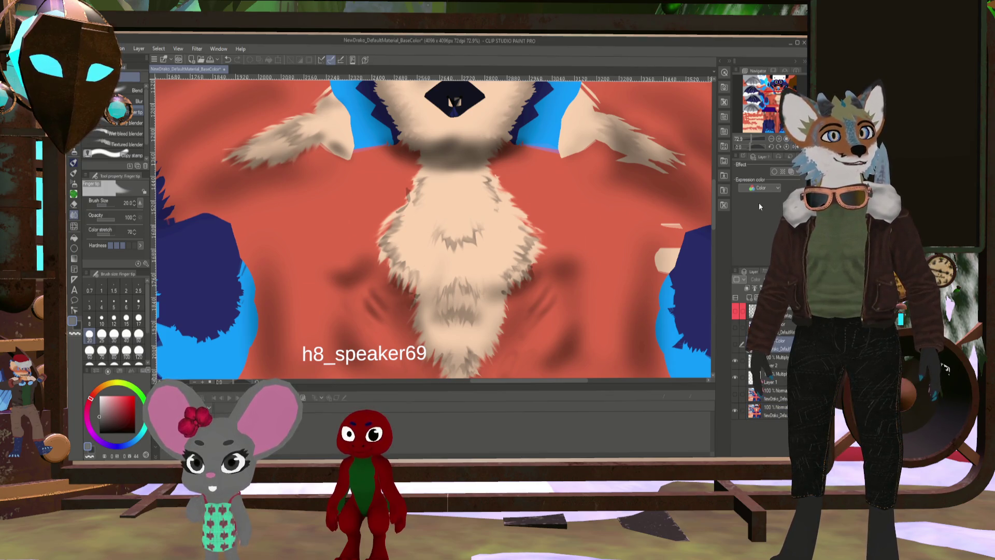
key(Delete)
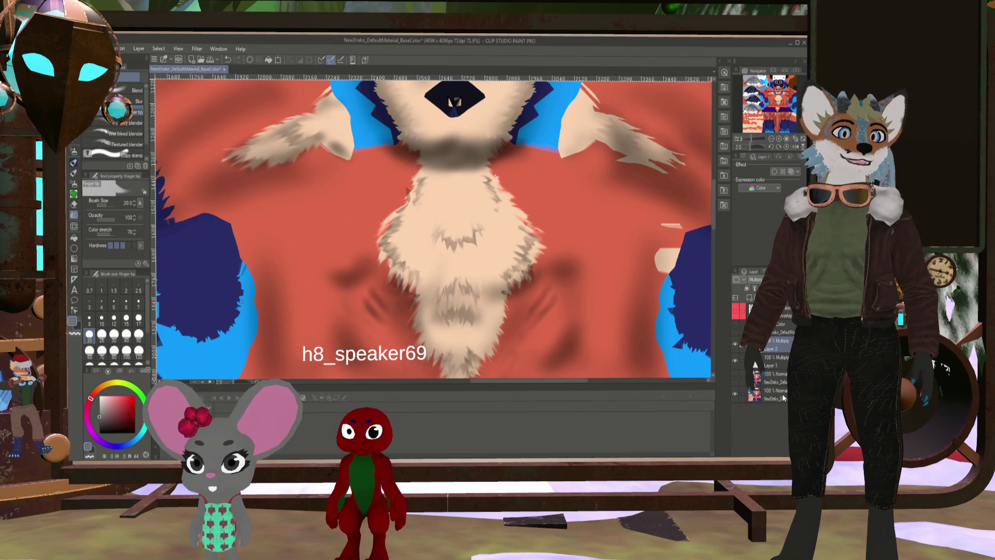
click(777, 395)
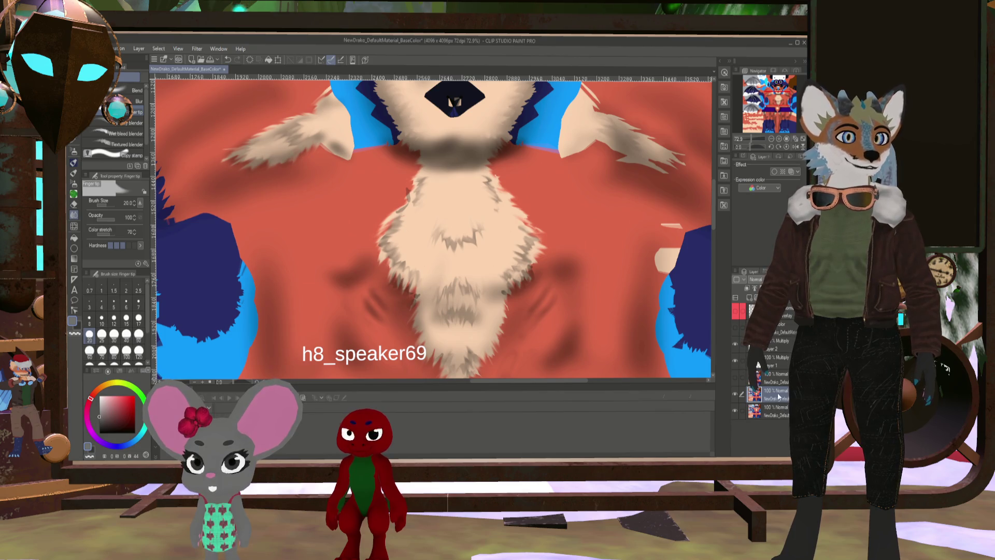
key(ctrl+z)
Zoom out on the texture and switch to Blender to preview the fox model
scroll(328, 374, down, 3)
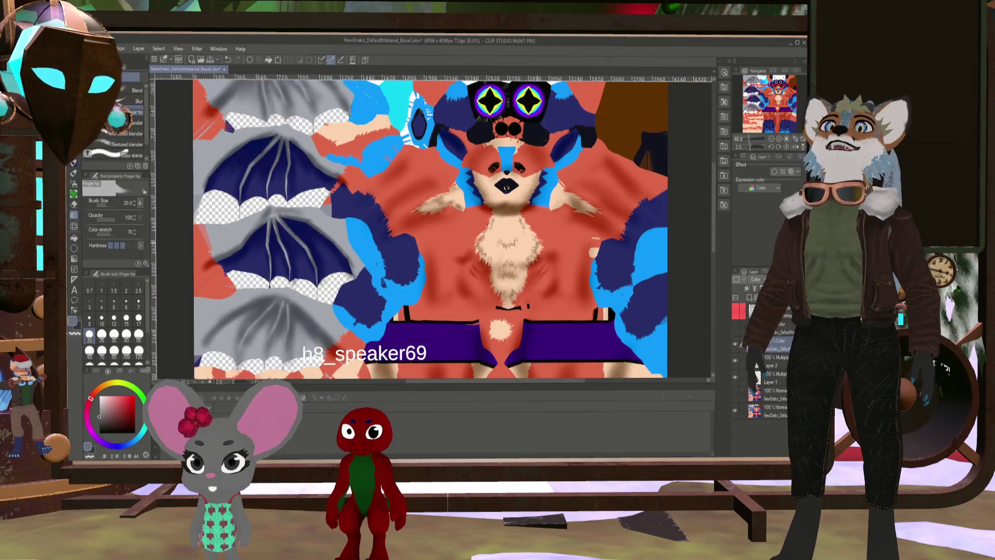
scroll(415, 271, down, 2)
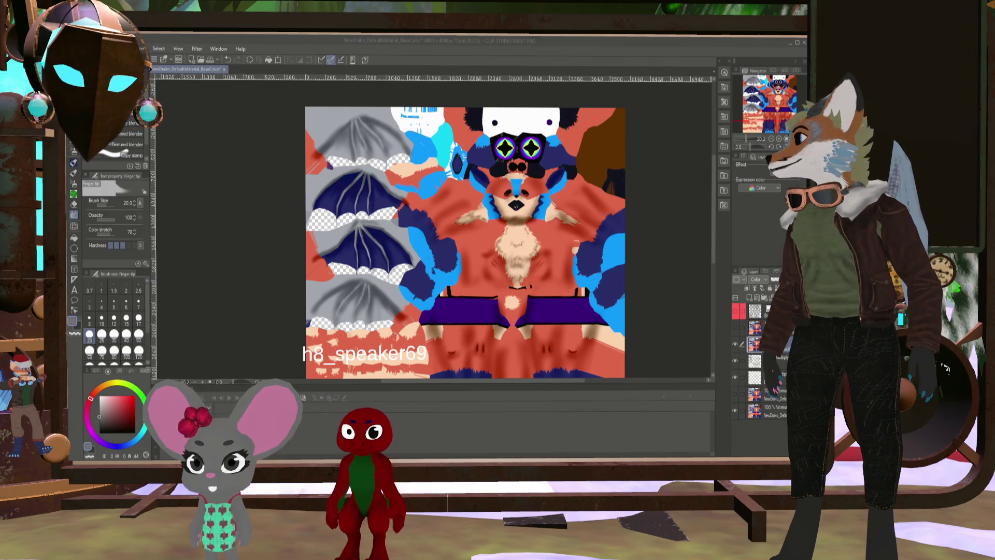
key(alt+Tab)
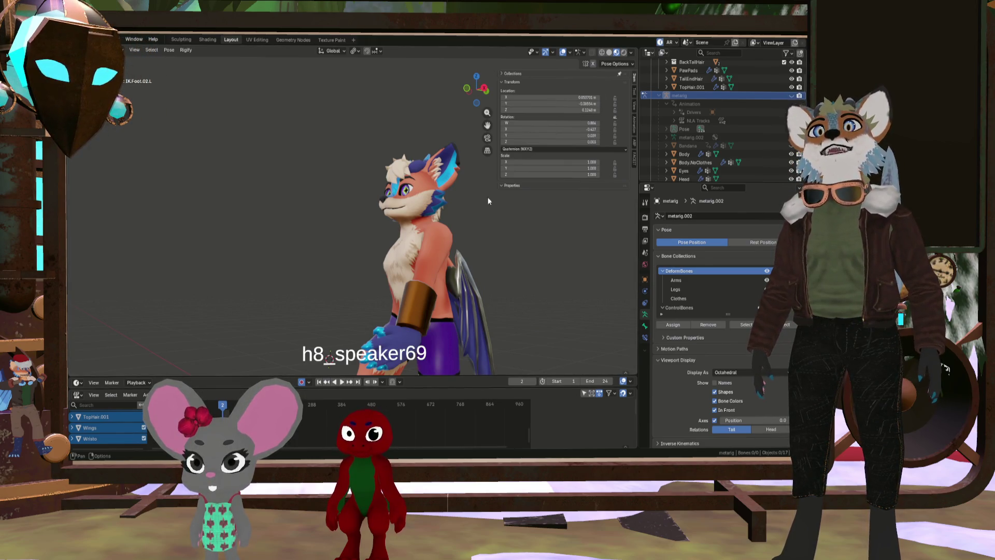
Orbit close to the fox, play its animation and pause at frame 12
mouse_move(488, 201)
middle_down()
mouse_move(548, 281)
mouse_move(524, 290)
middle_up()
scroll(513, 293, up, 5)
scroll(511, 290, down, 3)
scroll(519, 301, down, 4)
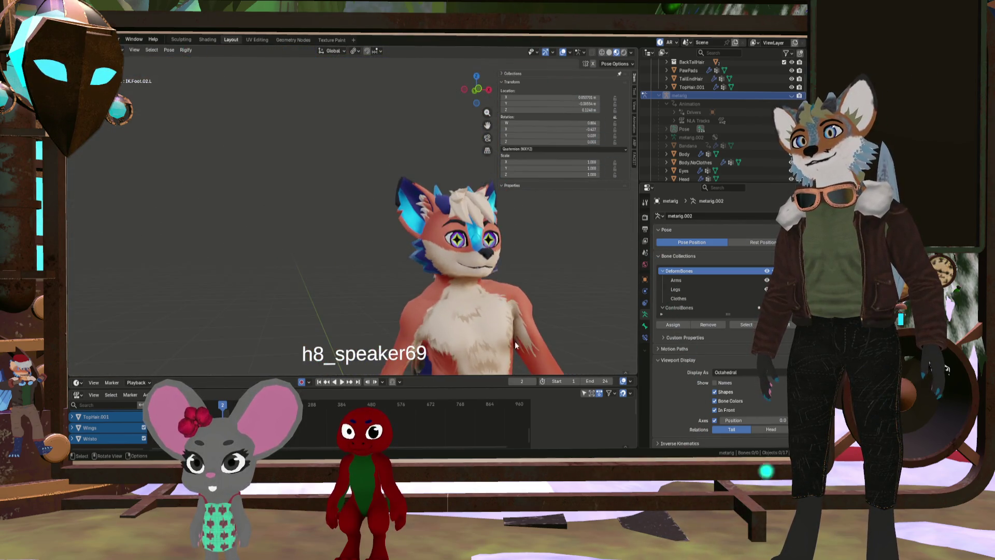
mouse_move(515, 345)
middle_down()
mouse_move(486, 224)
mouse_move(462, 267)
mouse_move(526, 307)
middle_up()
click(342, 382)
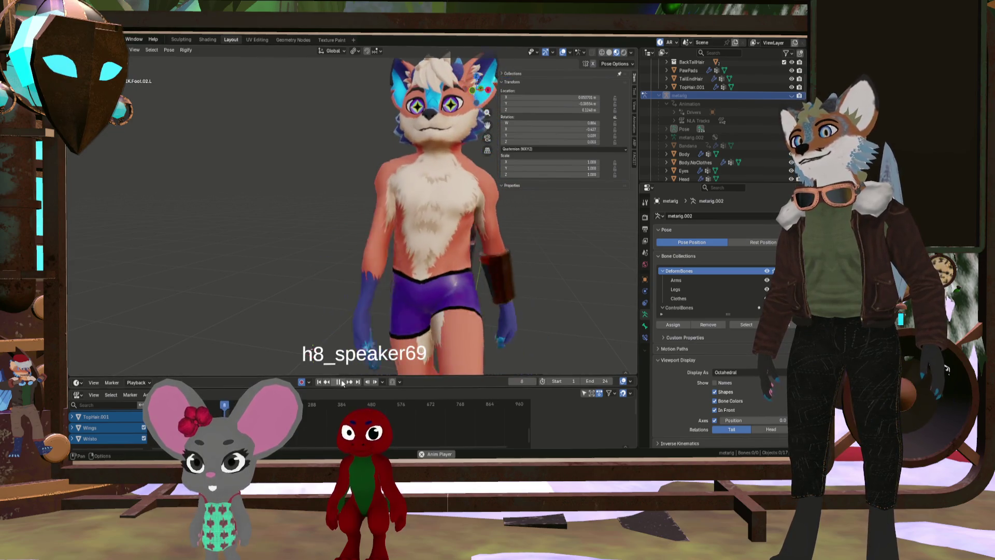
click(342, 382)
Orbit and zoom to a three-quarter view of the fox's head and chest
mouse_move(393, 311)
middle_down()
mouse_move(442, 294)
mouse_move(359, 276)
mouse_move(396, 273)
mouse_move(404, 249)
middle_up()
scroll(415, 217, up, 5)
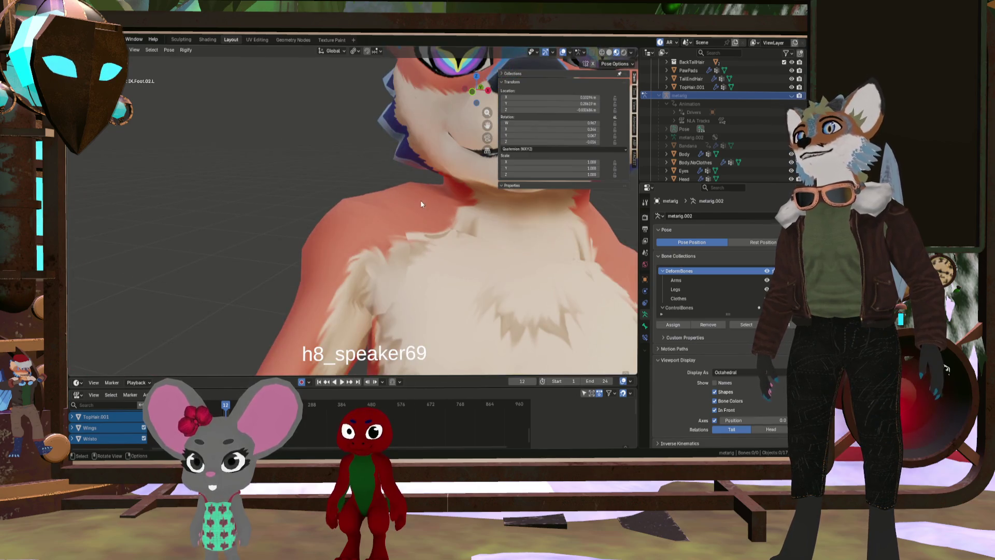
scroll(408, 241, down, 1)
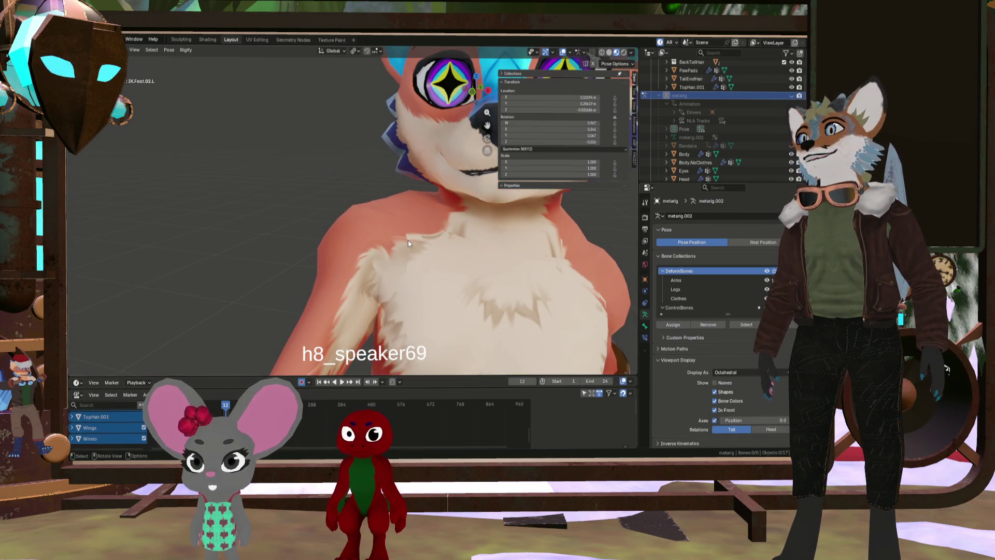
scroll(408, 242, down, 5)
mouse_move(408, 241)
middle_down()
mouse_move(359, 239)
mouse_move(403, 231)
mouse_move(463, 310)
mouse_move(383, 299)
mouse_move(439, 303)
middle_up()
scroll(402, 230, up, 5)
scroll(462, 310, down, 5)
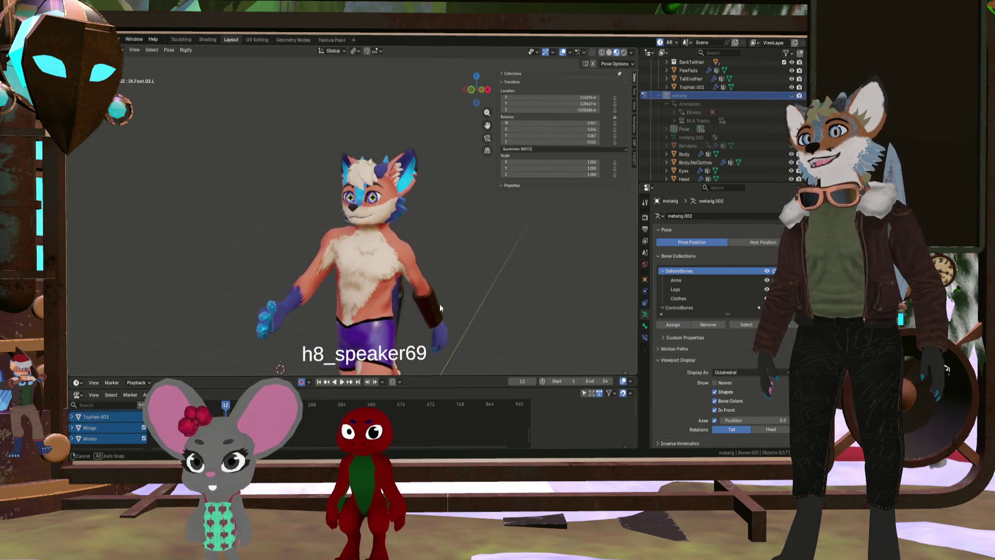
scroll(439, 304, up, 5)
mouse_move(374, 205)
middle_down()
mouse_move(339, 161)
mouse_move(391, 122)
mouse_move(382, 144)
mouse_move(372, 136)
mouse_move(288, 146)
middle_up()
scroll(340, 162, down, 3)
Orbit low and close to inspect the cream chest fur blending into the orange body
mouse_move(389, 207)
middle_down()
mouse_move(333, 175)
mouse_move(450, 178)
mouse_move(467, 194)
mouse_move(367, 184)
mouse_move(415, 217)
middle_up()
scroll(367, 182, down, 3)
scroll(390, 193, up, 3)
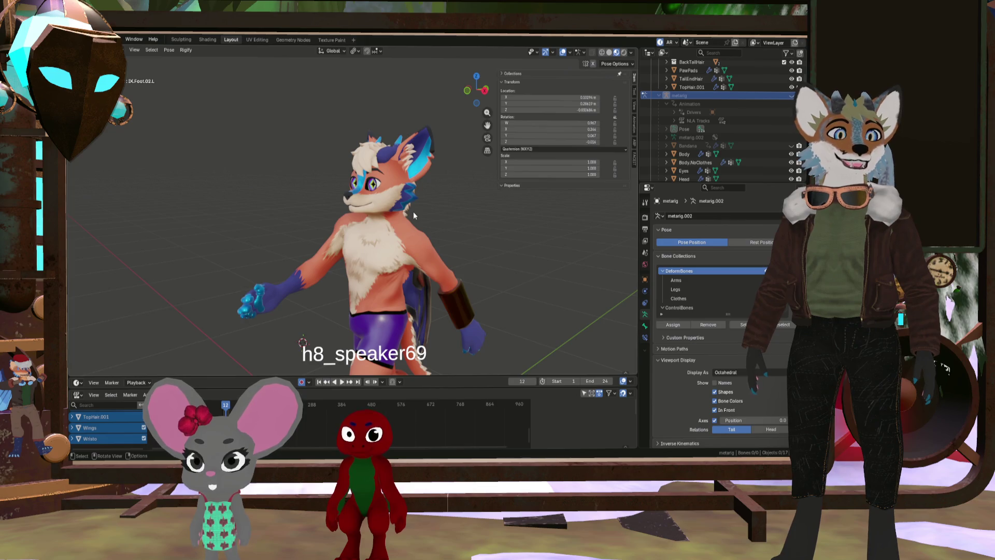
middle_drag(373, 246, 332, 231)
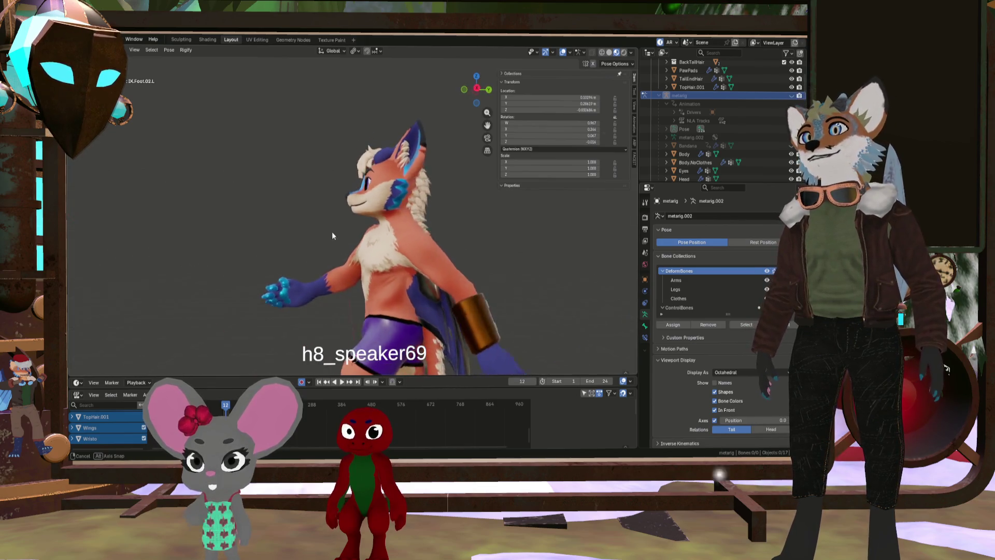
scroll(397, 241, up, 4)
mouse_move(397, 242)
middle_down()
mouse_move(474, 242)
mouse_move(437, 253)
mouse_move(426, 197)
mouse_move(449, 198)
mouse_move(418, 206)
mouse_move(434, 236)
mouse_move(382, 240)
mouse_move(382, 267)
middle_up()
scroll(409, 238, down, 3)
scroll(382, 240, up, 5)
scroll(392, 216, down, 5)
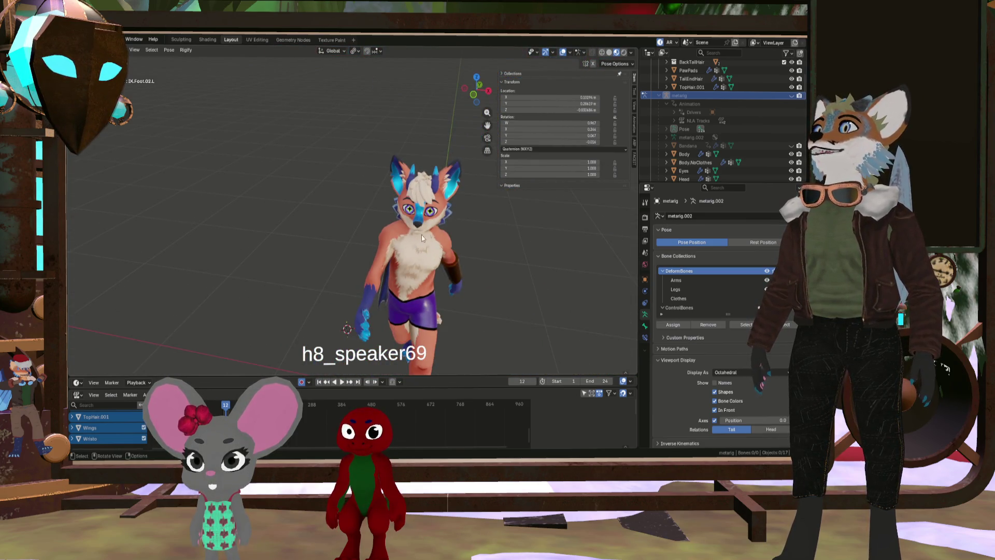
scroll(421, 235, up, 4)
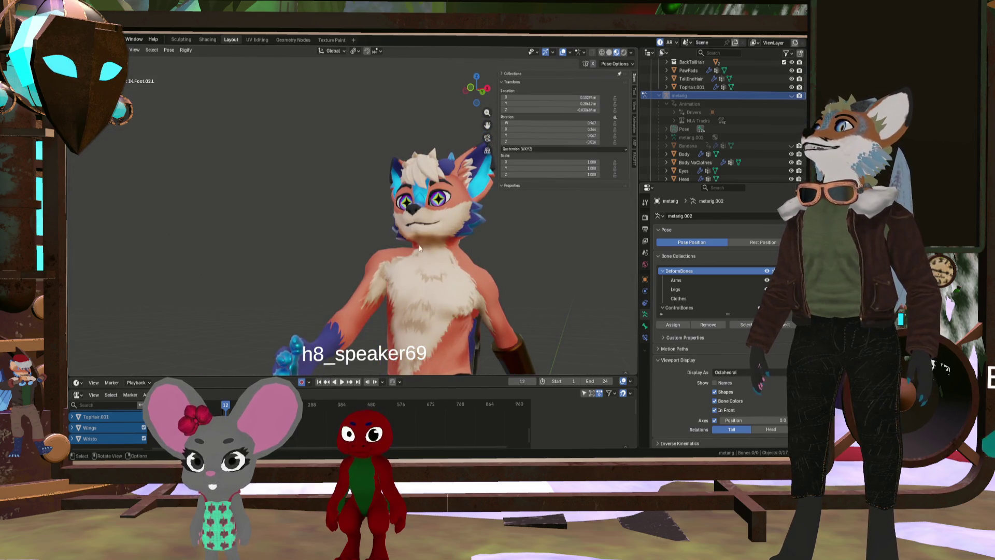
middle_drag(420, 249, 381, 225)
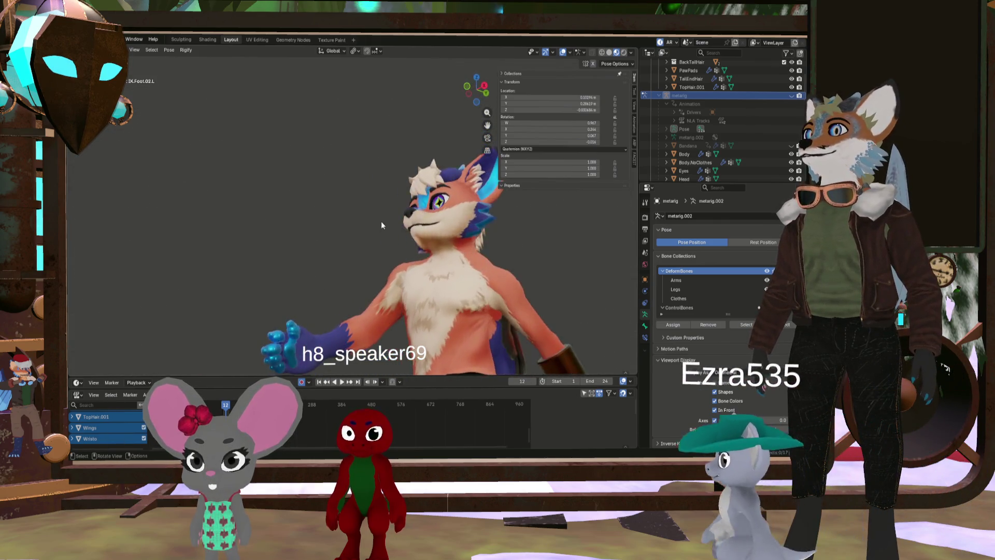
Orbit and zoom from the chin and neck out to the whole fox, checking the cream fur ruff
scroll(458, 241, up, 4)
mouse_move(458, 241)
middle_down()
mouse_move(417, 203)
mouse_move(467, 227)
middle_up()
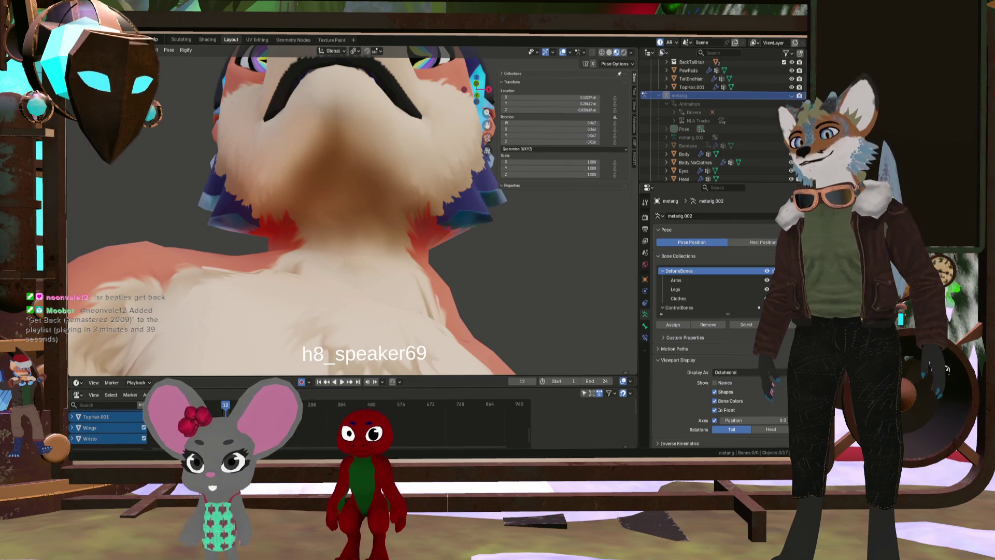
middle_drag(394, 269, 428, 357)
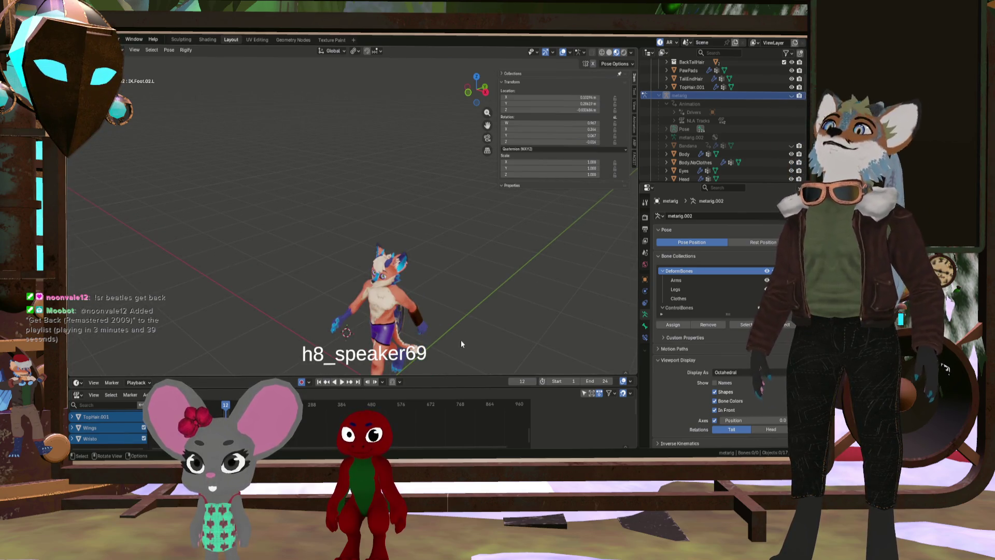
middle_drag(446, 322, 454, 318)
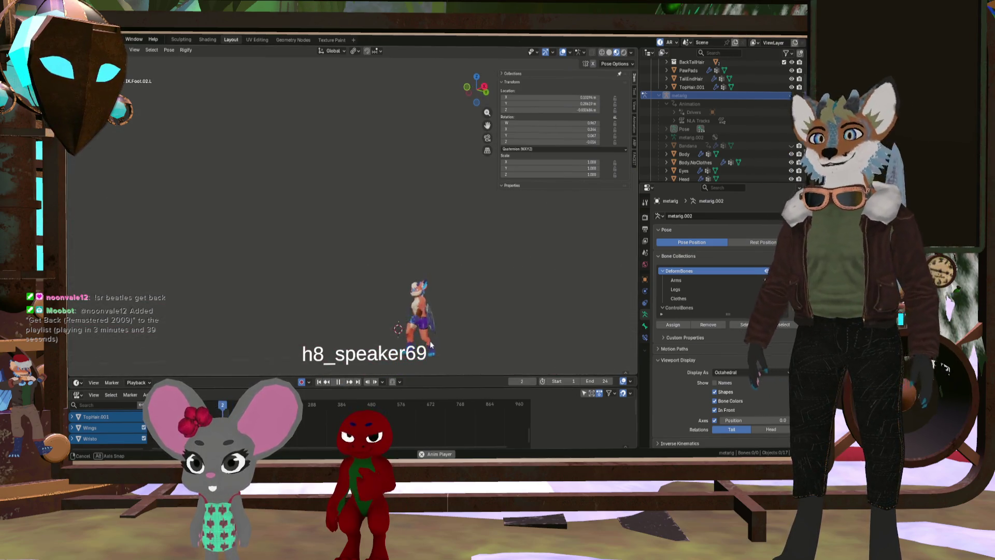
scroll(446, 353, up, 4)
mouse_move(446, 353)
middle_down()
mouse_move(429, 369)
mouse_move(483, 357)
middle_up()
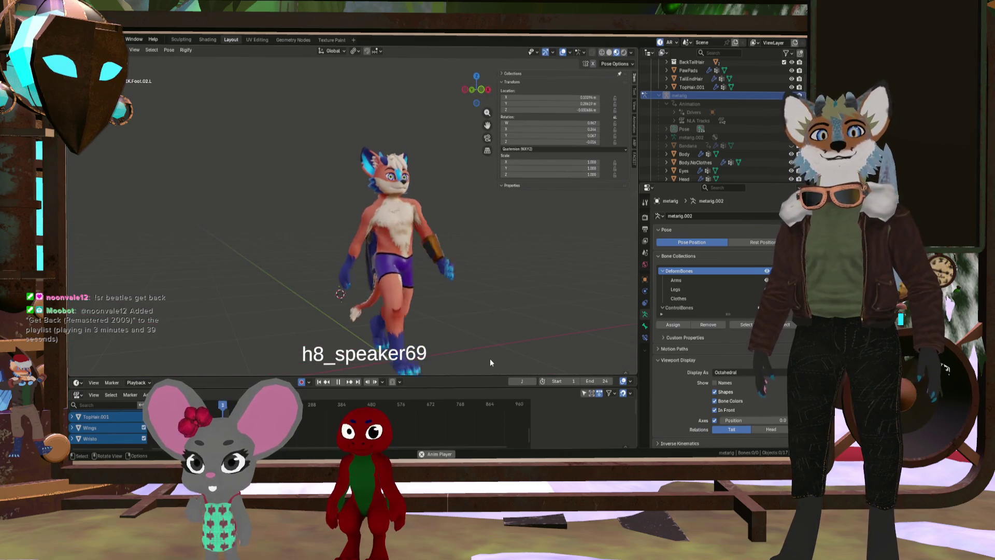
mouse_move(445, 331)
ctrl+middle_down()
mouse_move(414, 259)
mouse_move(361, 219)
mouse_move(409, 196)
mouse_move(381, 214)
mouse_move(350, 206)
mouse_move(446, 213)
mouse_move(355, 212)
mouse_move(403, 222)
mouse_move(371, 226)
mouse_move(392, 232)
mouse_move(409, 228)
mouse_move(351, 220)
mouse_move(383, 223)
mouse_move(366, 212)
mouse_move(386, 251)
mouse_move(455, 232)
mouse_move(325, 214)
mouse_move(297, 230)
mouse_move(238, 231)
mouse_move(396, 258)
mouse_move(253, 268)
mouse_move(285, 273)
mouse_move(280, 290)
mouse_move(230, 308)
mouse_move(197, 296)
mouse_move(287, 288)
mouse_move(371, 195)
mouse_move(378, 274)
mouse_move(398, 293)
ctrl+middle_up()
scroll(386, 228, up, 3)
scroll(366, 212, down, 5)
scroll(398, 293, up, 6)
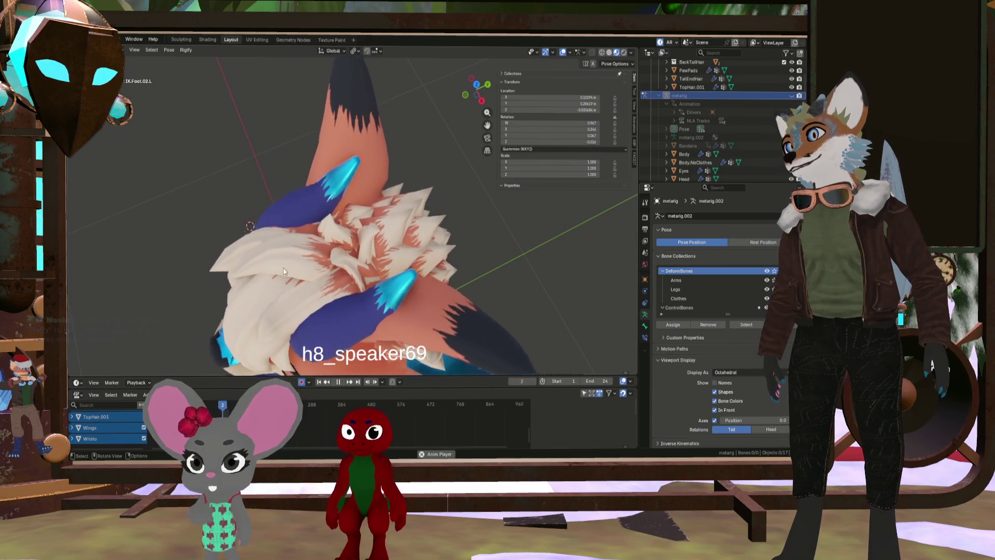
Stop the animation so it returns to frame 1, then switch back to Clip Studio Paint
mouse_move(263, 250)
middle_down()
mouse_move(300, 256)
mouse_move(311, 274)
mouse_move(320, 255)
mouse_move(435, 278)
middle_up()
scroll(323, 293, down, 4)
scroll(320, 256, down, 3)
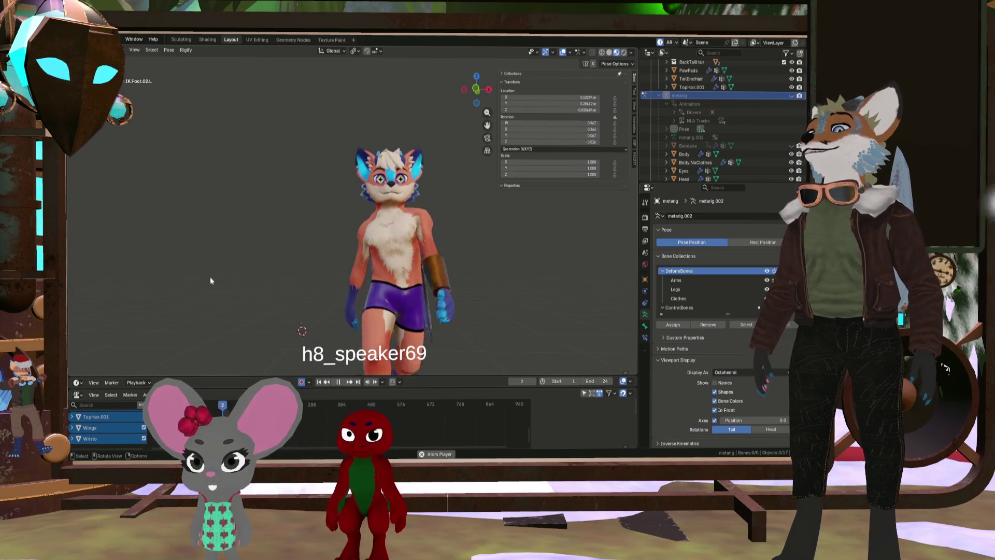
mouse_move(425, 239)
middle_down()
mouse_move(420, 282)
mouse_move(438, 286)
mouse_move(415, 269)
mouse_move(366, 281)
mouse_move(410, 325)
mouse_move(315, 373)
middle_up()
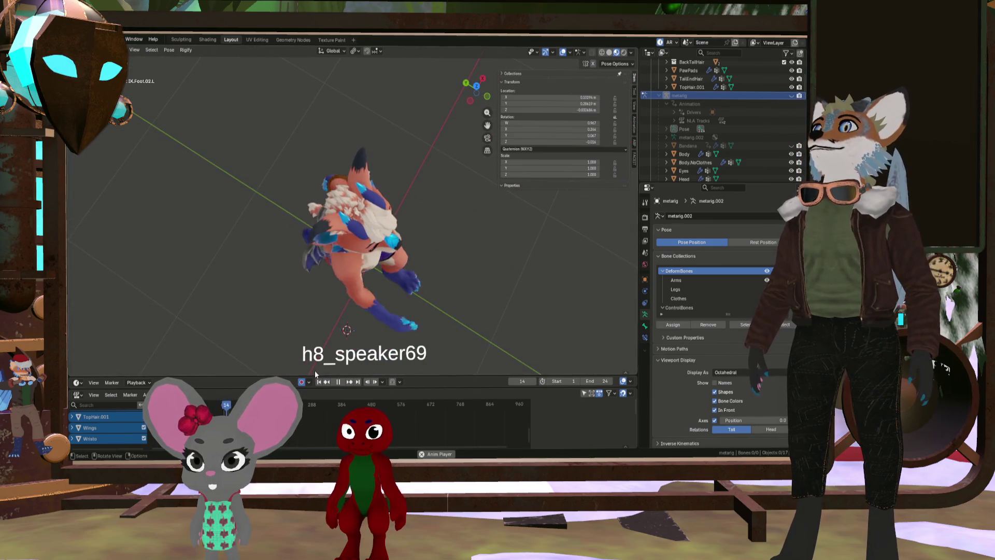
click(339, 383)
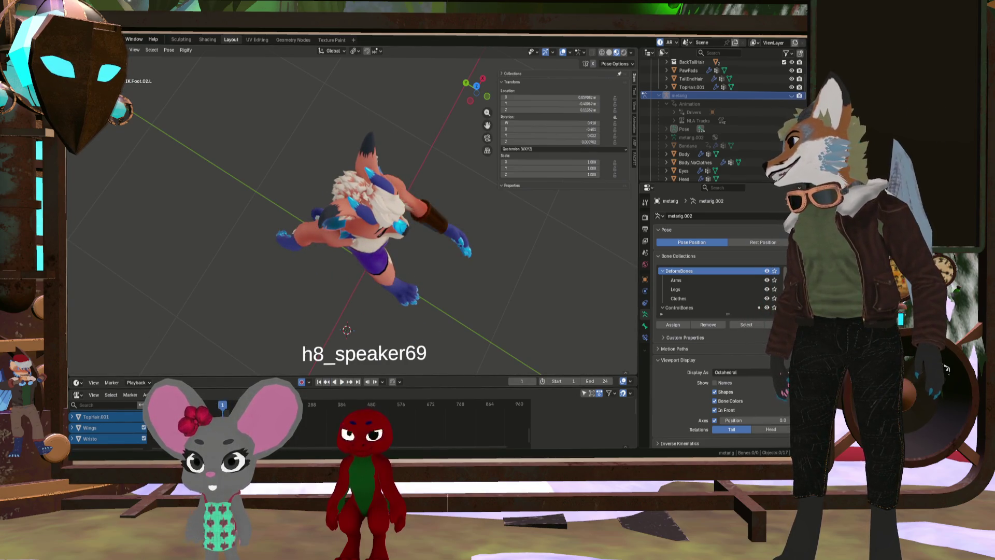
key(alt+Tab)
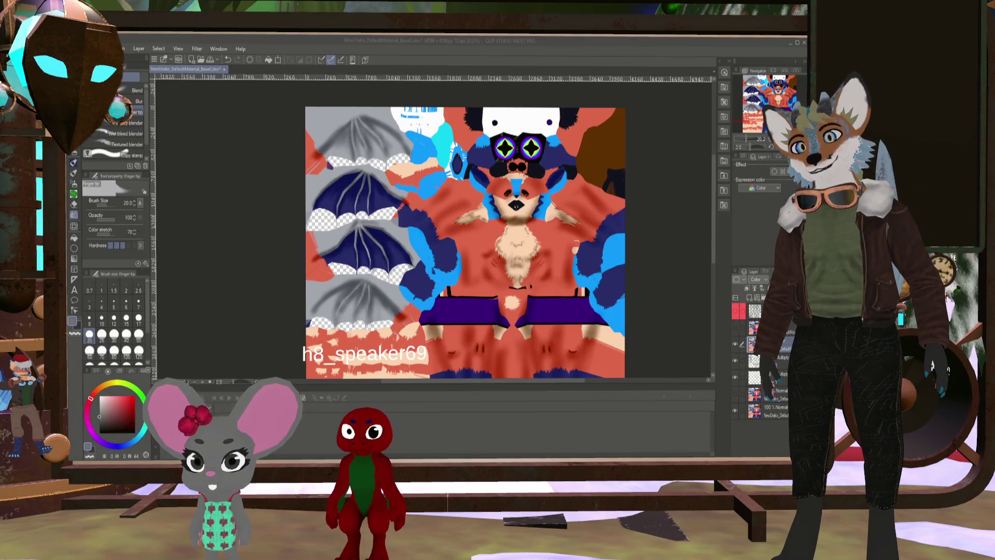
Merge the Color layer down with Ctrl+E and make the UV wireframe layer visible
click(774, 354)
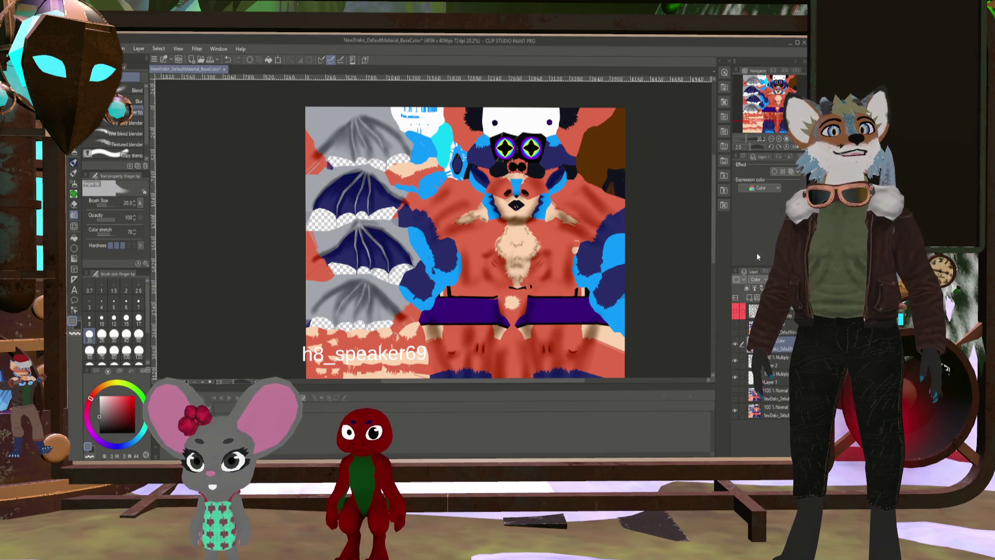
key(ctrl+e)
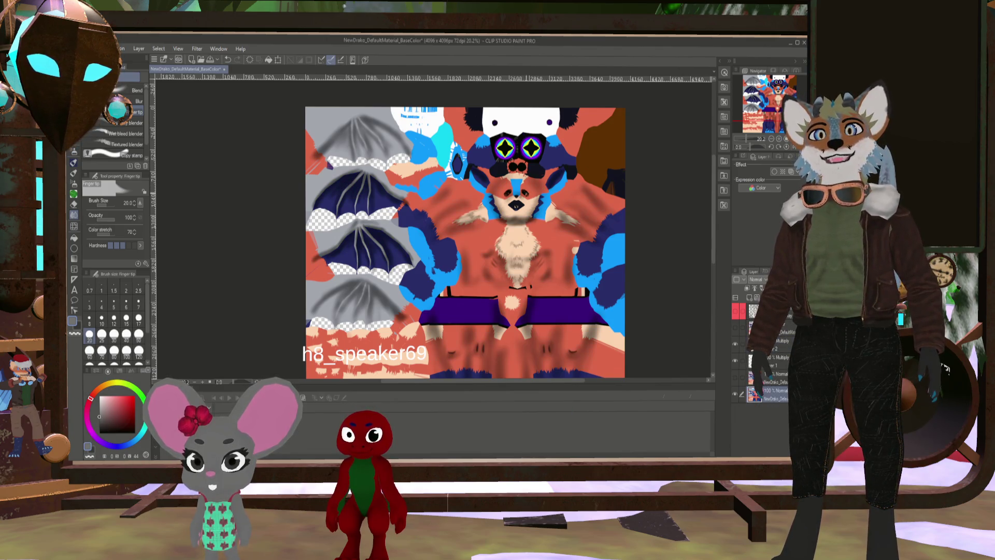
scroll(586, 307, up, 3)
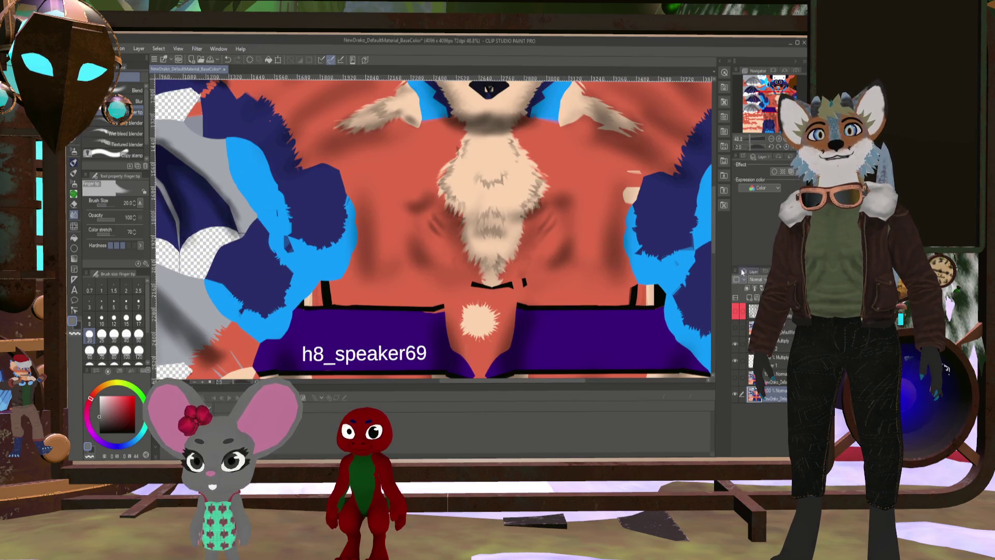
click(736, 312)
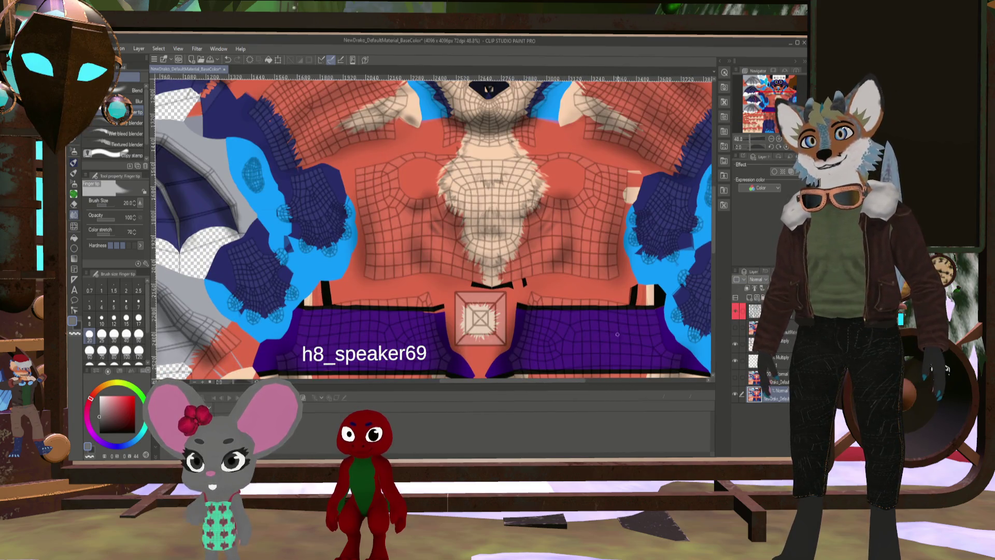
Set the shading layer's blend mode to Color, hide the UV wireframe, and switch to Blender
scroll(617, 334, up, 2)
scroll(617, 334, down, 5)
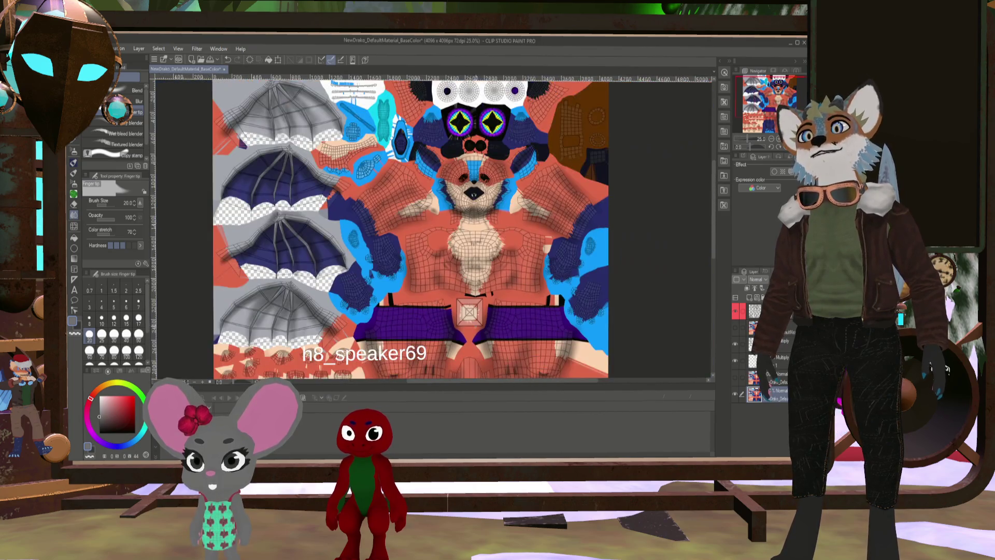
scroll(405, 331, up, 3)
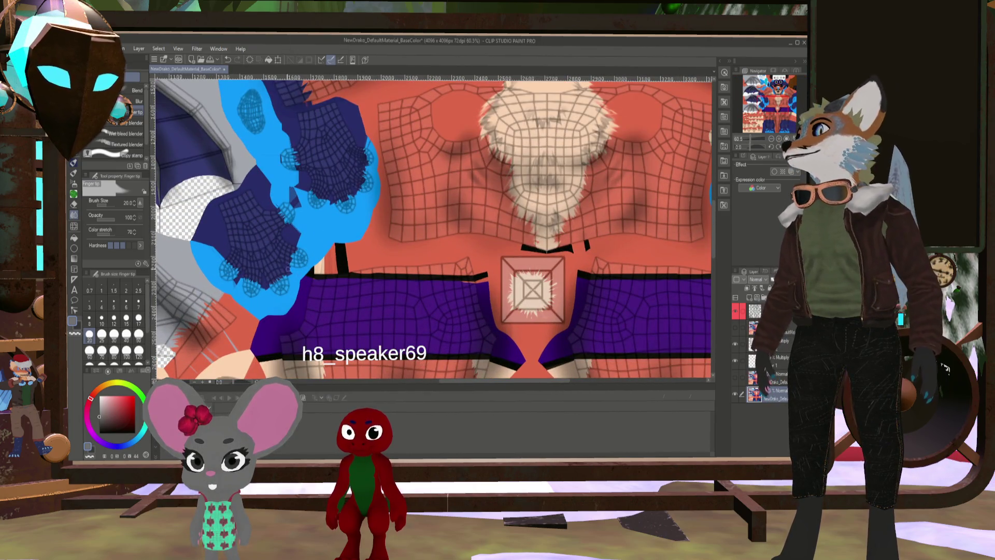
scroll(469, 306, up, 2)
scroll(583, 319, up, 2)
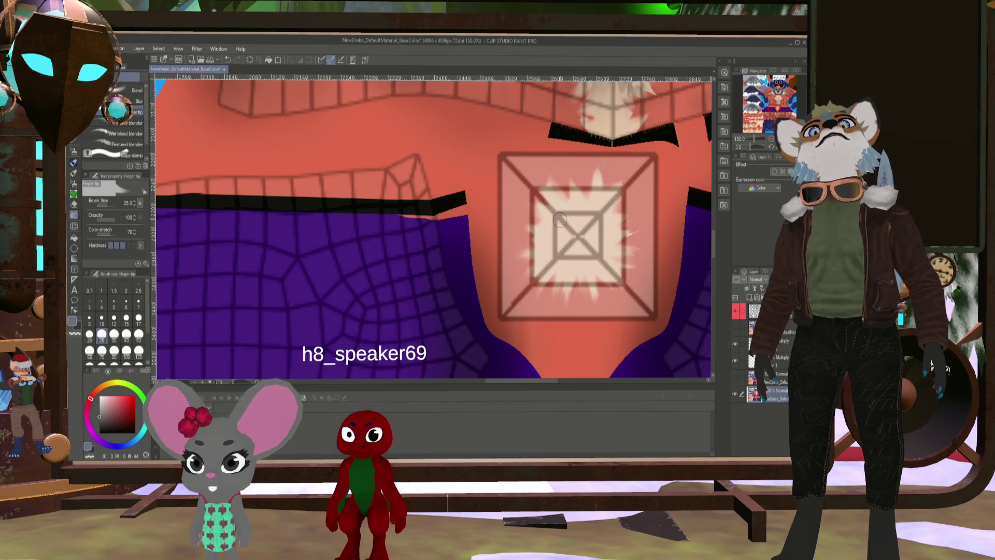
scroll(559, 220, down, 4)
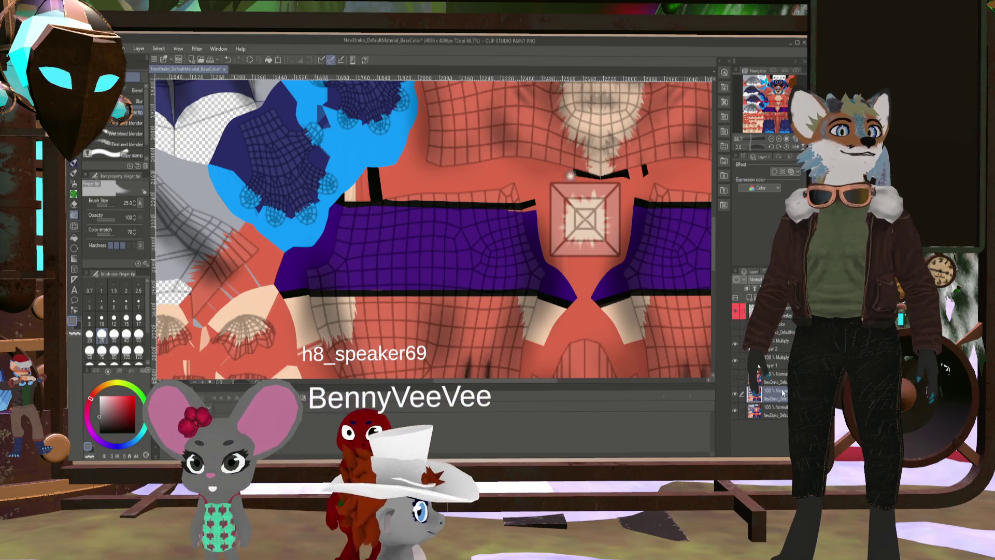
click(756, 279)
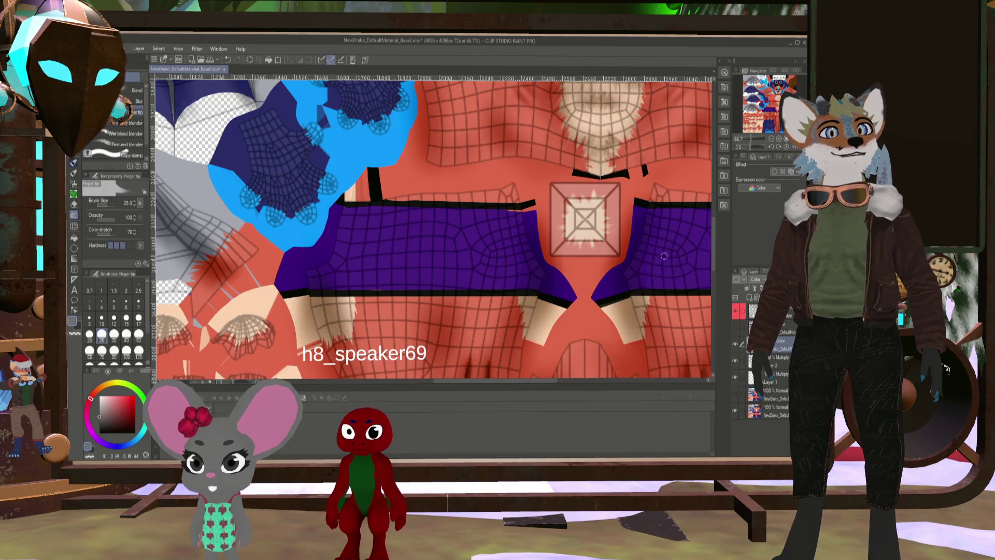
click(736, 311)
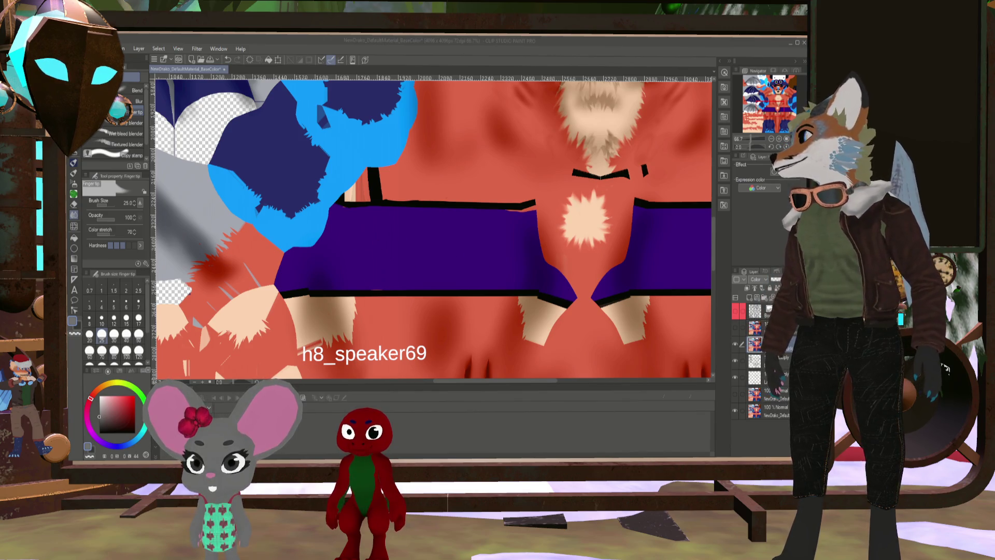
key(alt+Tab)
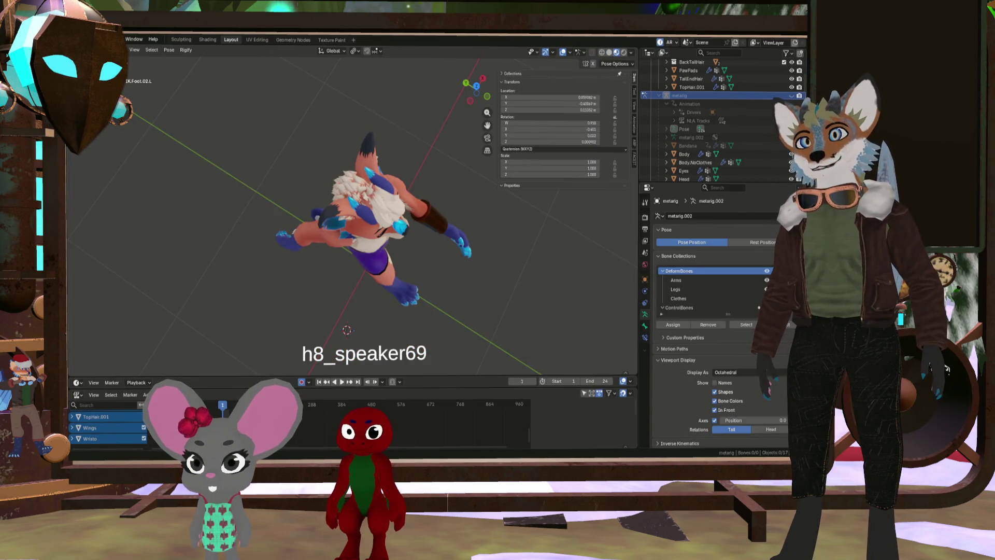
Exit Pose Mode, select the BackHairHead mesh and pick a hair-tuft vertex in Edit Mode
mouse_move(456, 268)
middle_down()
mouse_move(462, 138)
mouse_move(360, 290)
middle_up()
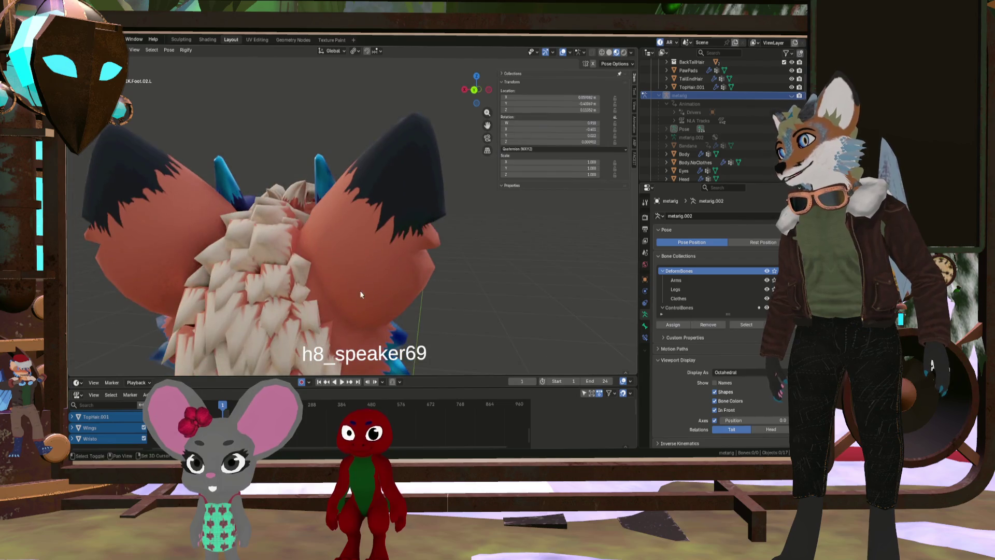
scroll(410, 216, up, 3)
mouse_move(411, 217)
middle_down()
mouse_move(341, 223)
mouse_move(335, 199)
mouse_move(369, 281)
mouse_move(407, 244)
mouse_move(395, 202)
mouse_move(422, 262)
mouse_move(488, 268)
mouse_move(459, 284)
mouse_move(495, 324)
mouse_move(366, 250)
mouse_move(347, 270)
mouse_move(311, 236)
mouse_move(426, 315)
mouse_move(334, 294)
mouse_move(342, 280)
mouse_move(402, 326)
mouse_move(372, 245)
mouse_move(385, 297)
mouse_move(354, 242)
mouse_move(402, 227)
mouse_move(379, 268)
mouse_move(295, 346)
mouse_move(399, 334)
mouse_move(434, 281)
mouse_move(399, 259)
mouse_move(349, 173)
mouse_move(381, 225)
mouse_move(334, 292)
mouse_move(268, 253)
mouse_move(349, 278)
mouse_move(291, 216)
mouse_move(217, 224)
mouse_move(366, 220)
mouse_move(328, 232)
mouse_move(385, 228)
middle_up()
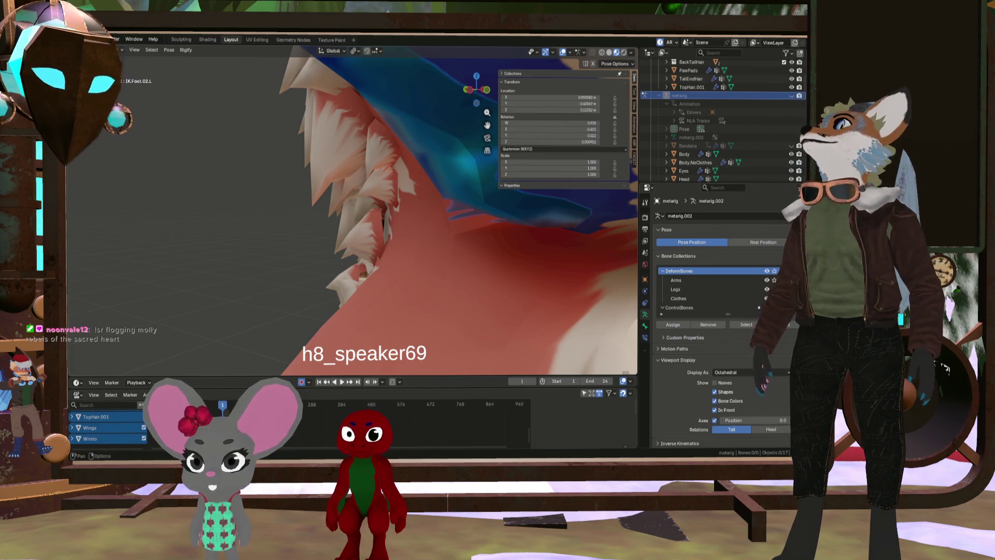
key(ctrl+Tab)
click(356, 218)
key(Tab)
mouse_move(360, 229)
middle_down()
mouse_move(422, 246)
mouse_move(380, 227)
middle_up()
click(380, 227)
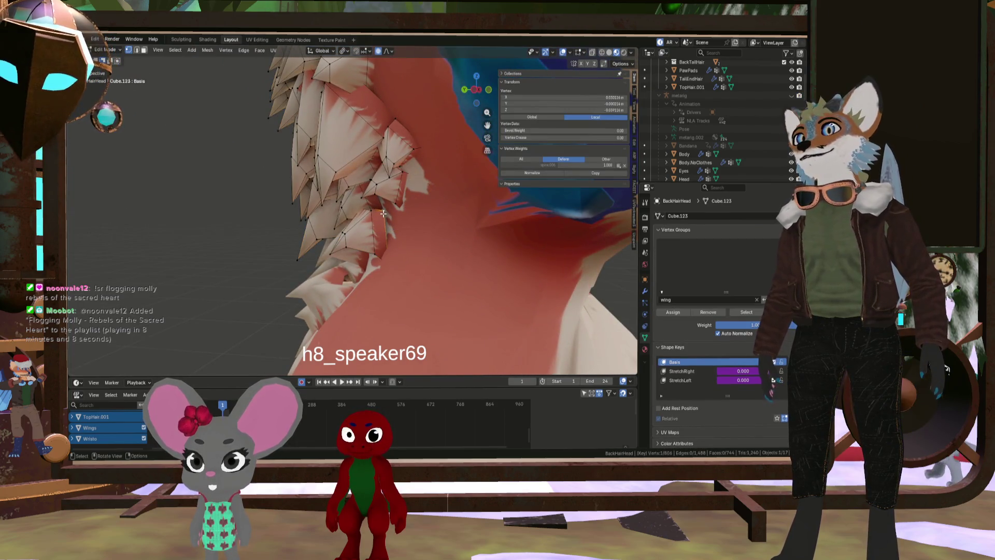
Return to Object Mode and frame the back hair with numpad period
mouse_move(431, 210)
middle_down()
mouse_move(476, 224)
mouse_move(451, 213)
middle_up()
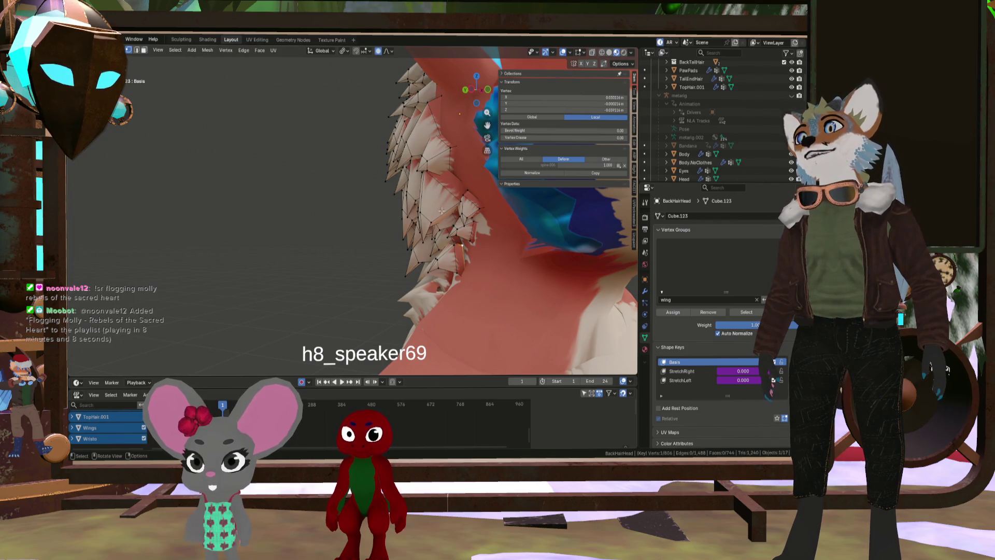
mouse_move(466, 256)
middle_down()
mouse_move(437, 245)
mouse_move(452, 268)
mouse_move(407, 241)
mouse_move(314, 243)
mouse_move(321, 240)
middle_up()
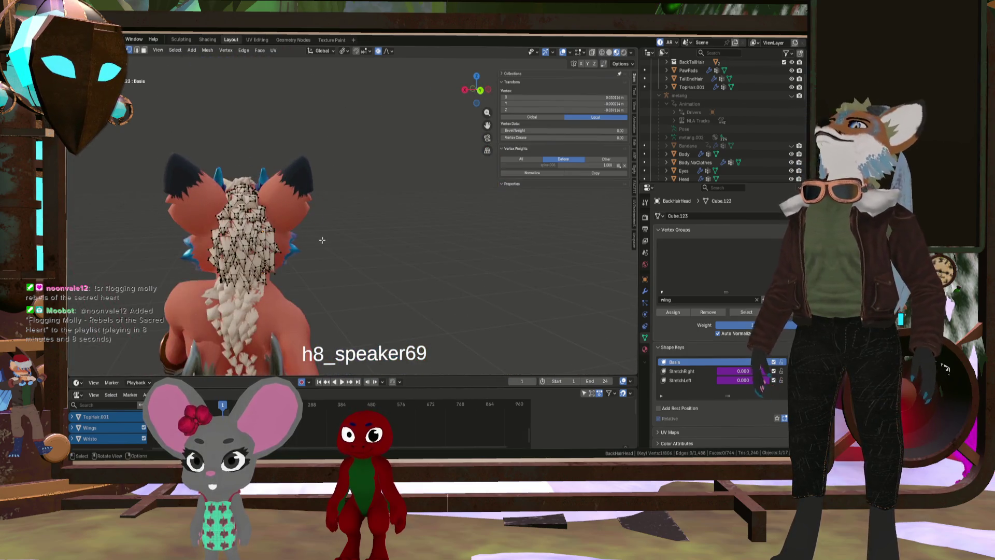
scroll(285, 240, down, 3)
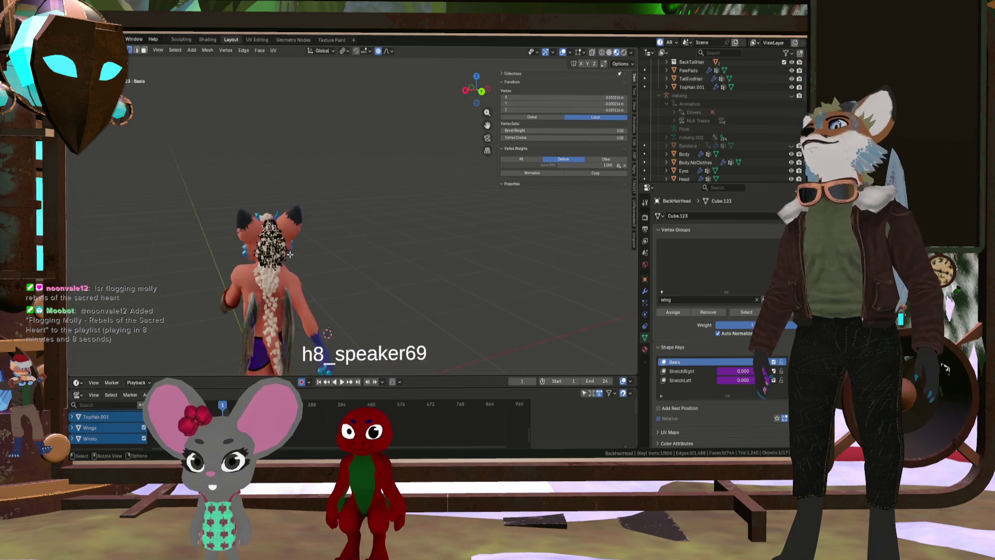
key(Tab)
middle_drag(285, 240, 247, 255)
key(KP_Decimal)
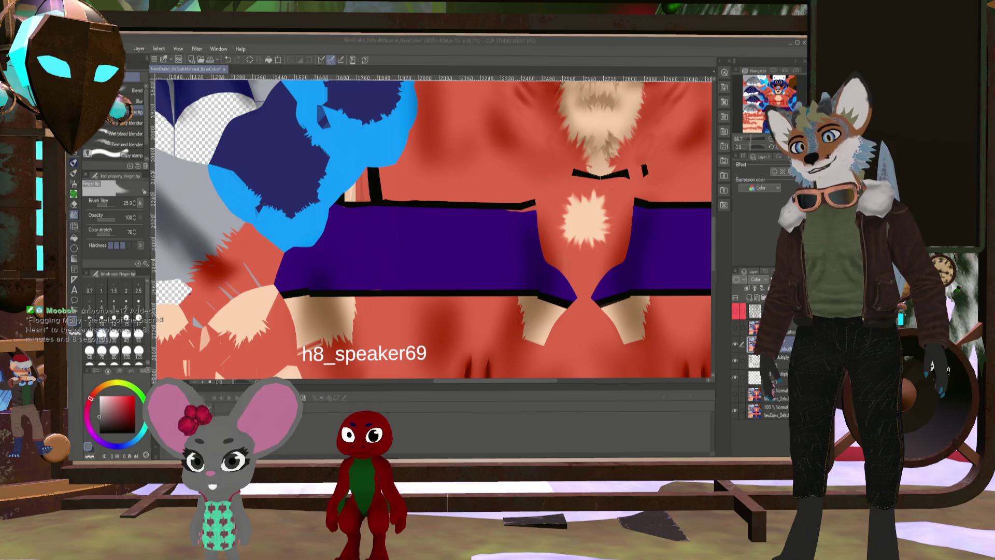
Show the UV wireframe and remove the first Color-blend layer, reselecting the base layer
scroll(694, 202, up, 3)
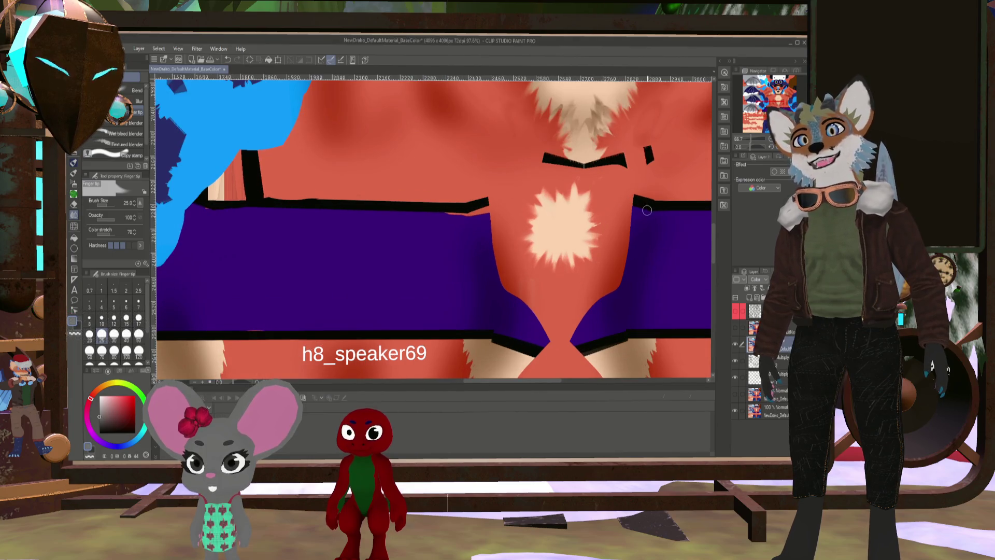
click(736, 310)
scroll(696, 294, up, 2)
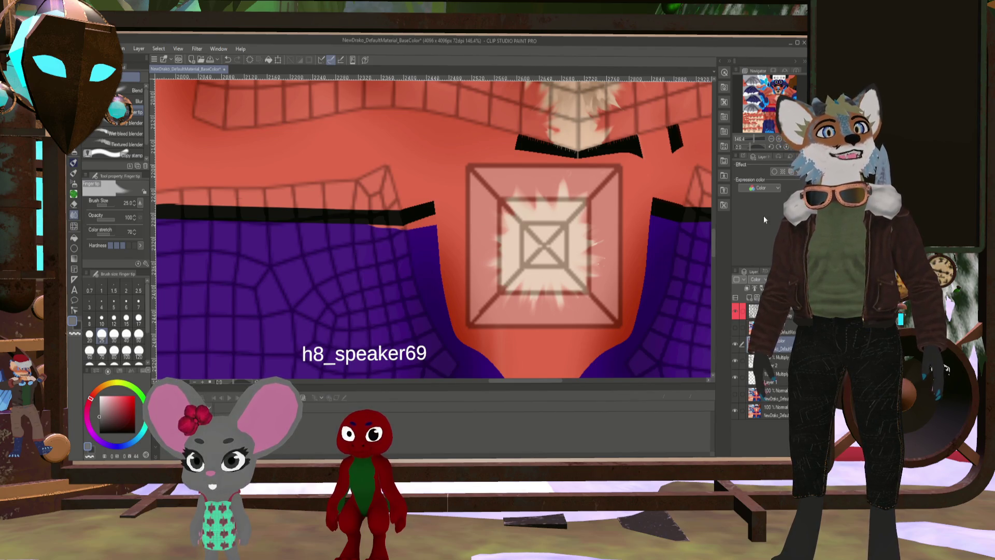
key(ctrl+e)
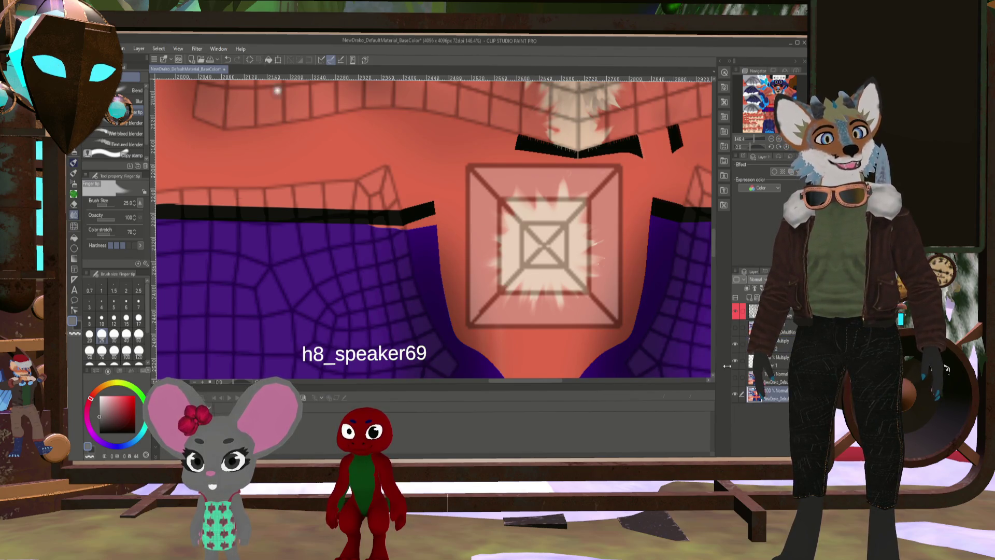
click(756, 395)
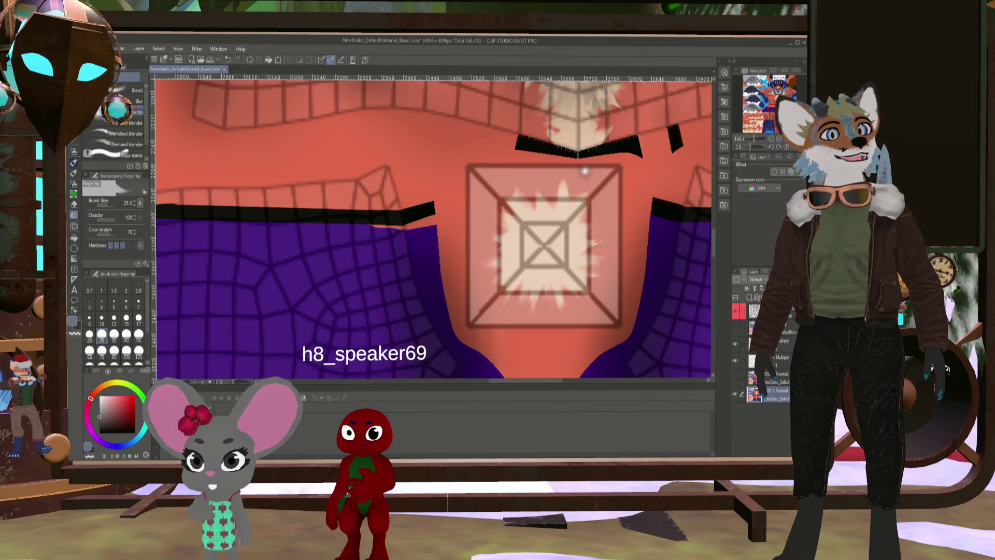
Remove the second Color-blend layer, reselect the base layer and hide the wireframe
click(781, 329)
key(ctrl+e)
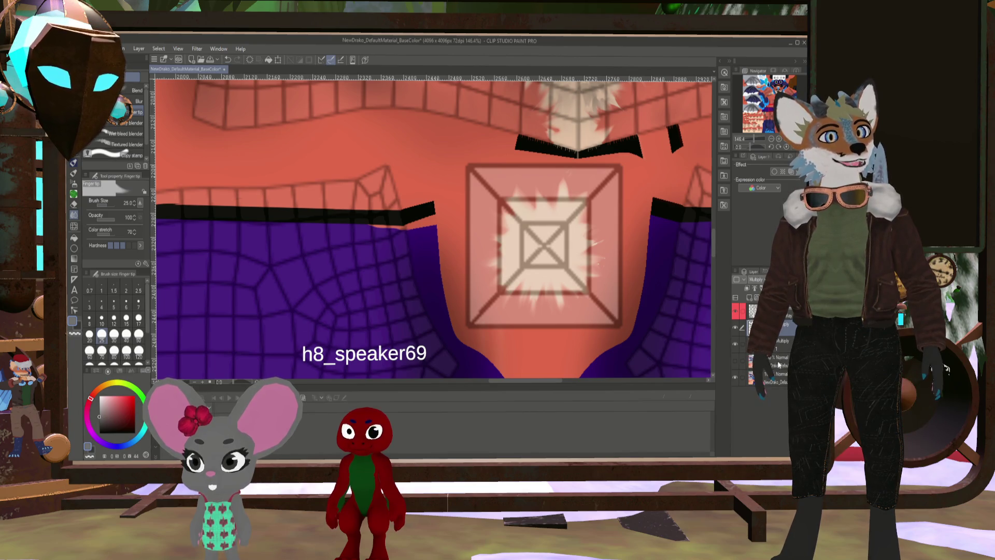
click(778, 377)
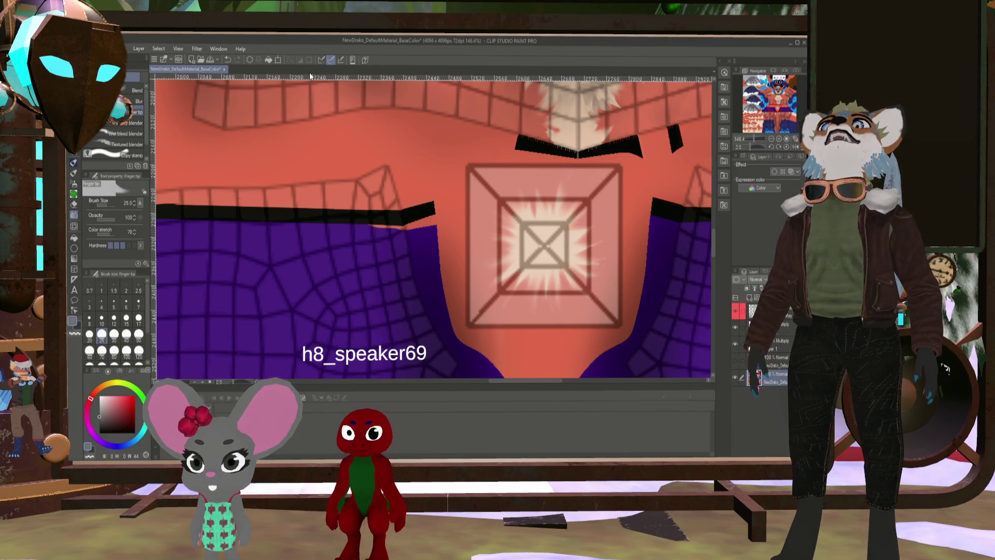
click(735, 310)
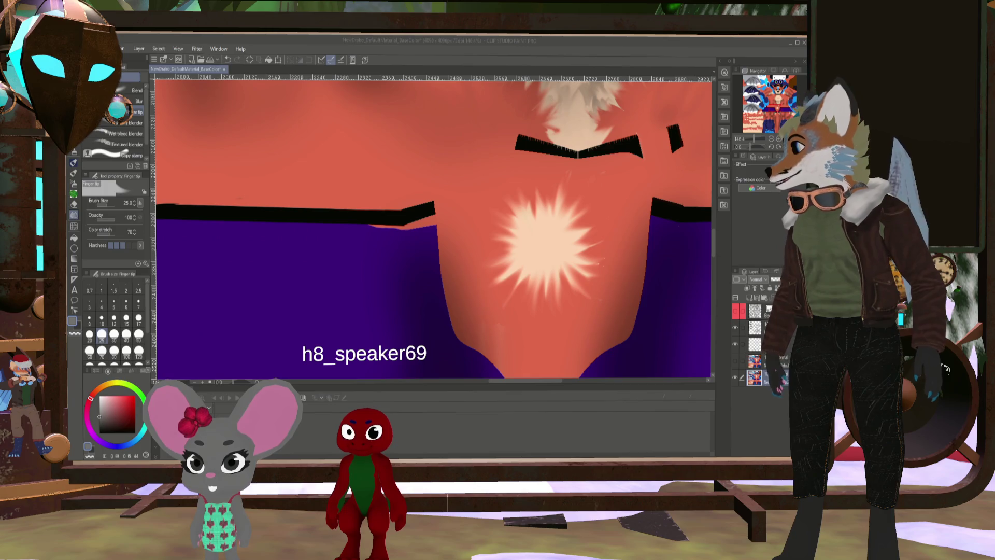
key(alt+Tab)
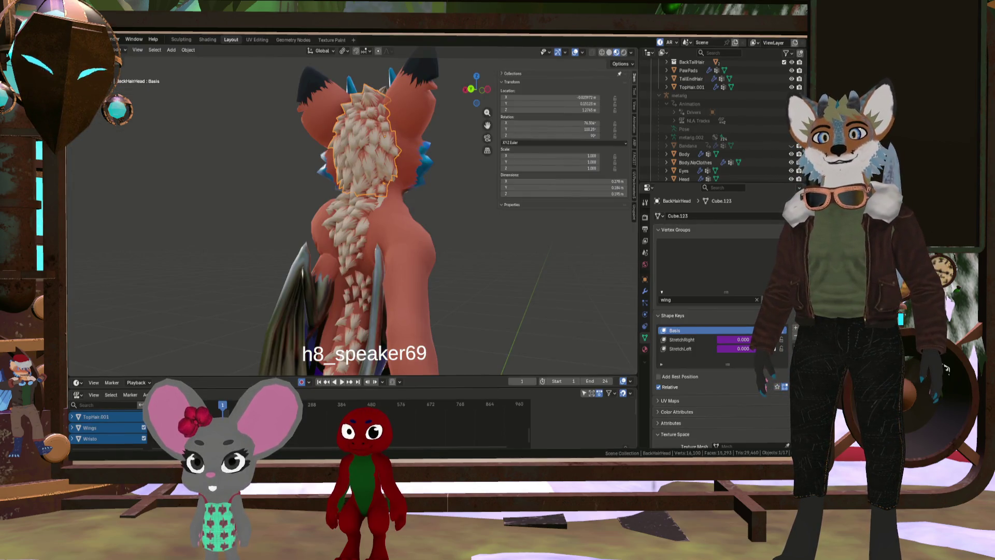
scroll(508, 257, up, 5)
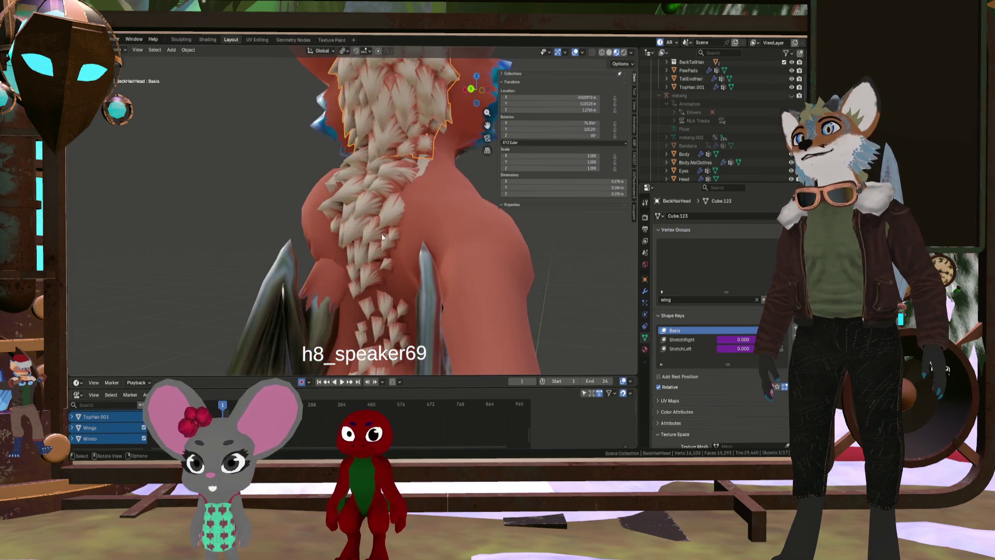
mouse_move(381, 233)
middle_down()
mouse_move(358, 260)
mouse_move(416, 238)
mouse_move(461, 236)
mouse_move(301, 260)
mouse_move(347, 268)
mouse_move(323, 293)
mouse_move(446, 292)
mouse_move(454, 268)
middle_up()
scroll(461, 239, down, 5)
scroll(324, 237, up, 4)
scroll(324, 238, down, 3)
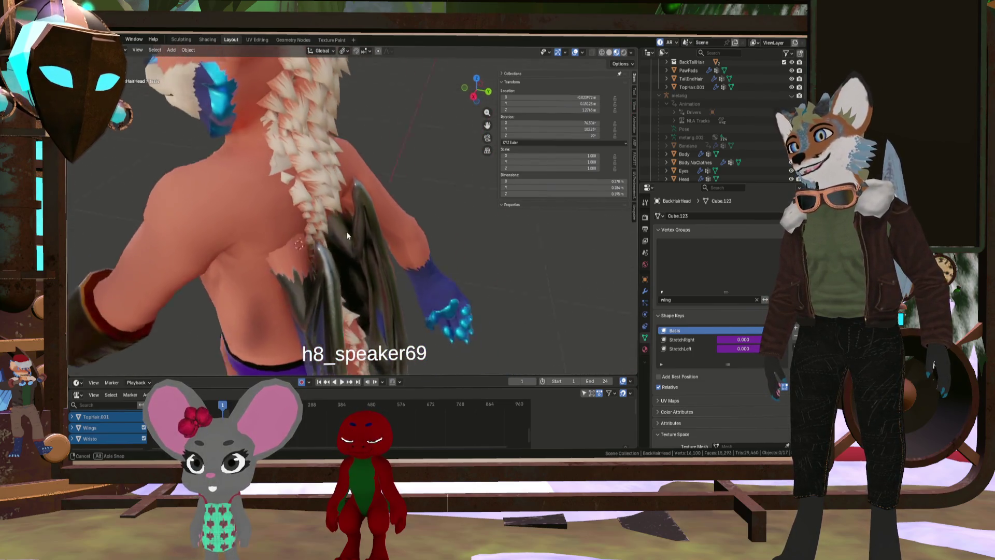
mouse_move(347, 232)
middle_down()
mouse_move(349, 138)
mouse_move(305, 96)
mouse_move(291, 118)
mouse_move(343, 157)
mouse_move(308, 168)
mouse_move(403, 232)
mouse_move(466, 232)
mouse_move(358, 167)
mouse_move(351, 189)
mouse_move(415, 148)
mouse_move(375, 169)
mouse_move(337, 110)
mouse_move(432, 312)
mouse_move(428, 229)
mouse_move(355, 250)
mouse_move(413, 310)
mouse_move(460, 309)
mouse_move(394, 233)
middle_up()
scroll(370, 207, up, 5)
scroll(370, 206, up, 8)
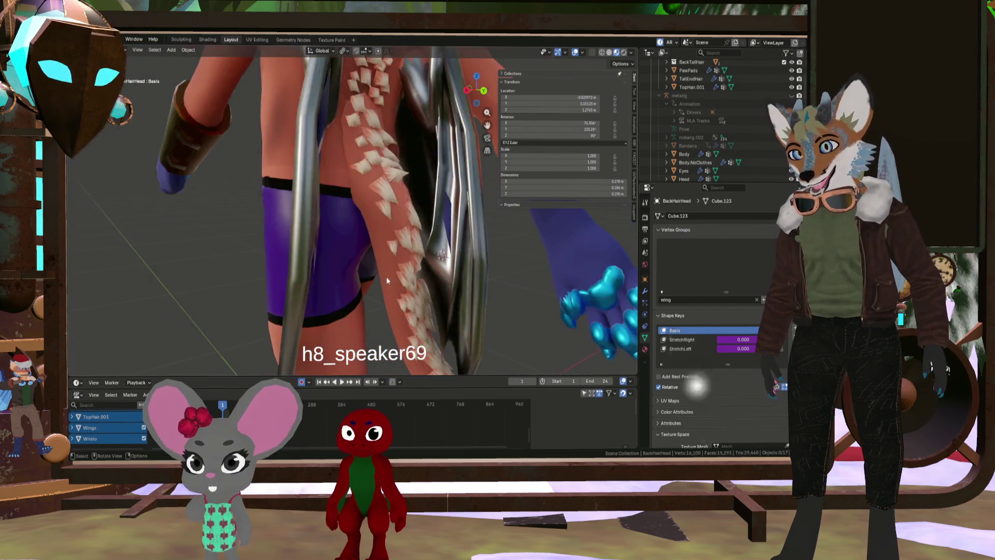
mouse_move(395, 166)
middle_down()
mouse_move(369, 209)
mouse_move(247, 194)
mouse_move(373, 233)
mouse_move(343, 240)
mouse_move(337, 273)
mouse_move(491, 240)
mouse_move(457, 256)
mouse_move(412, 257)
mouse_move(361, 234)
mouse_move(464, 188)
mouse_move(406, 248)
mouse_move(424, 252)
mouse_move(371, 229)
mouse_move(373, 211)
mouse_move(443, 220)
middle_up()
scroll(400, 213, up, 6)
scroll(326, 200, up, 5)
scroll(363, 202, down, 5)
scroll(410, 205, up, 4)
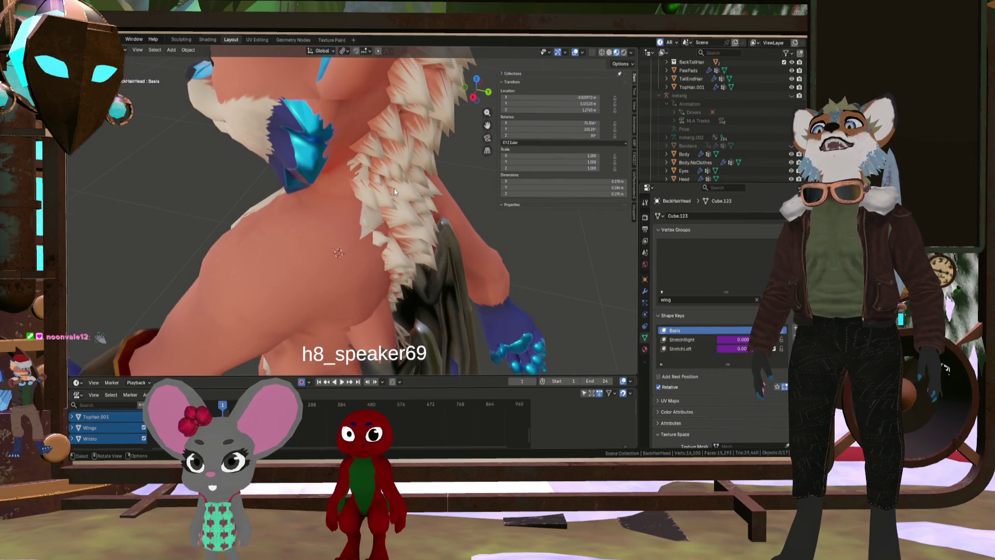
scroll(394, 188, down, 6)
mouse_move(383, 176)
middle_down()
mouse_move(394, 157)
mouse_move(326, 110)
mouse_move(367, 77)
mouse_move(368, 138)
mouse_move(223, 119)
mouse_move(390, 287)
mouse_move(335, 294)
middle_up()
scroll(321, 115, up, 5)
scroll(313, 123, down, 1)
scroll(313, 122, down, 4)
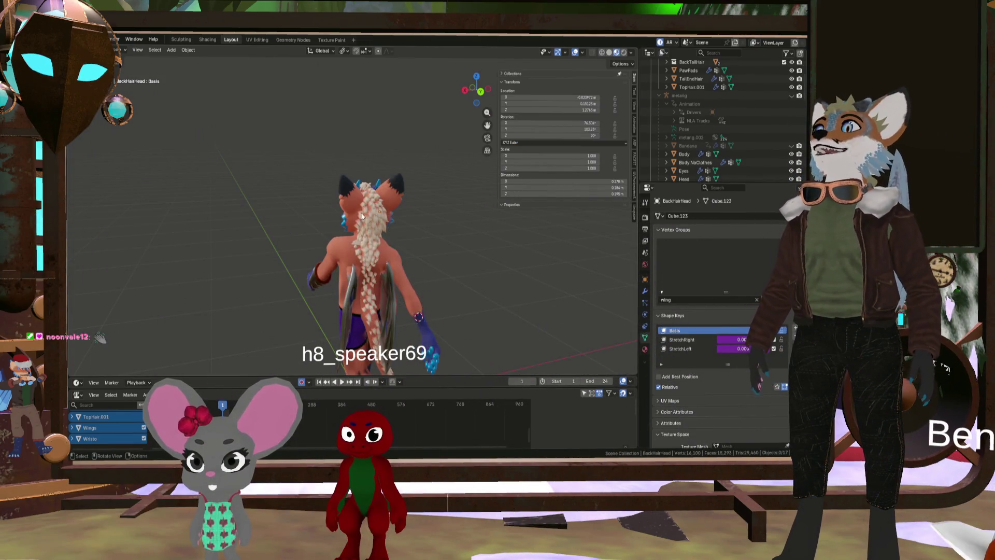
mouse_move(198, 266)
middle_down()
mouse_move(407, 258)
mouse_move(385, 241)
mouse_move(468, 253)
middle_up()
scroll(385, 253, up, 3)
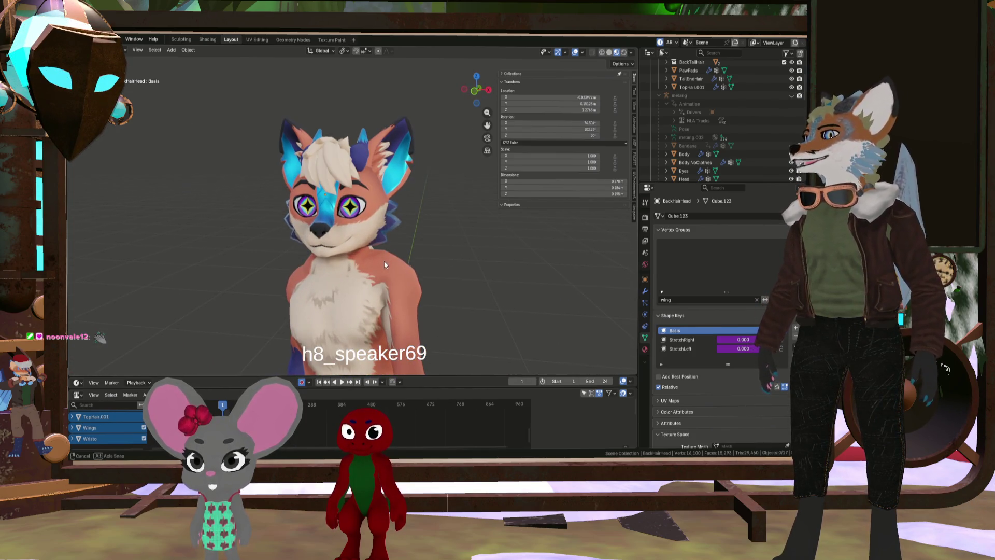
mouse_move(384, 260)
middle_down()
mouse_move(448, 263)
mouse_move(236, 258)
mouse_move(222, 248)
mouse_move(219, 222)
mouse_move(259, 223)
mouse_move(305, 244)
mouse_move(295, 254)
mouse_move(345, 284)
mouse_move(292, 295)
mouse_move(267, 312)
mouse_move(198, 285)
mouse_move(196, 247)
mouse_move(287, 275)
mouse_move(355, 313)
mouse_move(345, 298)
mouse_move(384, 278)
middle_up()
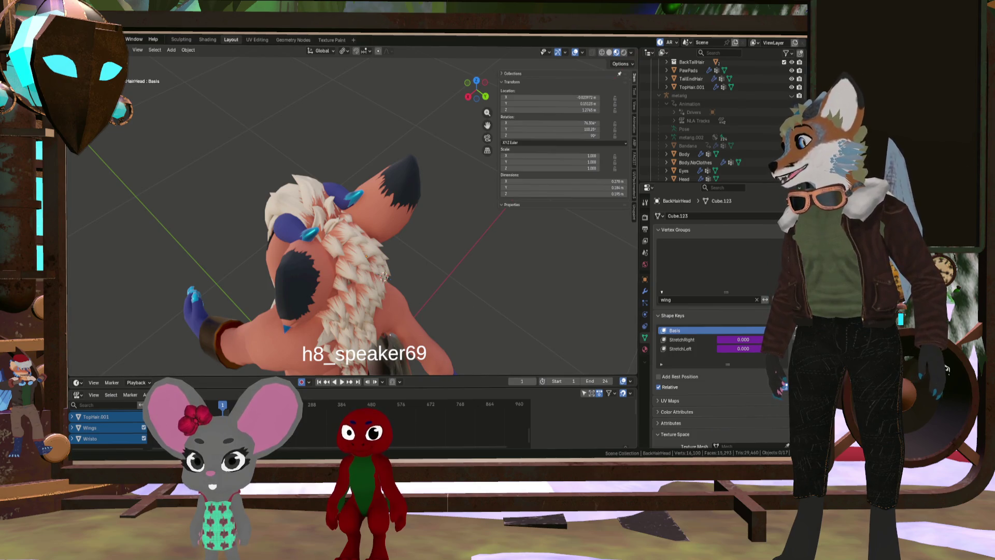
key(alt+Tab)
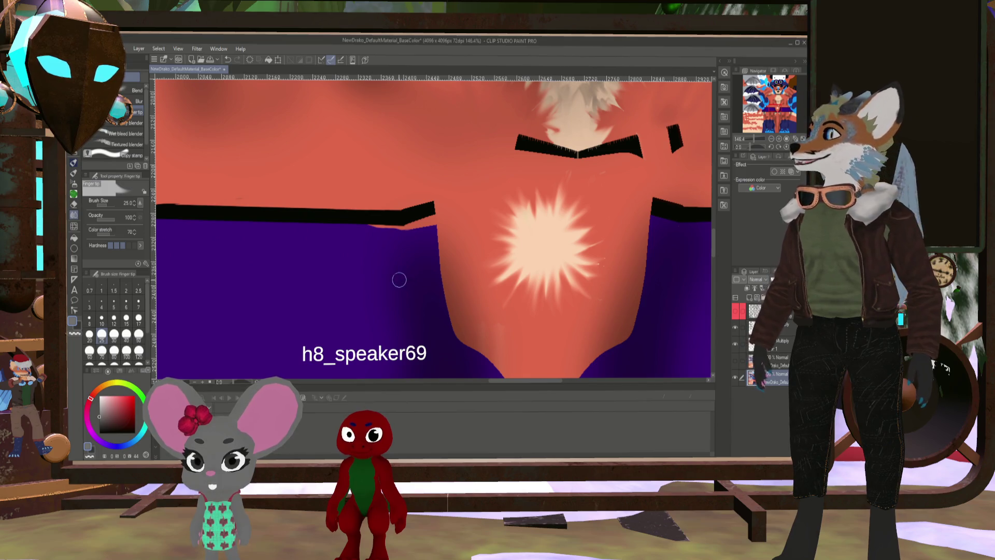
Turn on the UV wireframe, zoom into the tufts, and shrink the finger blend brush to 17
scroll(466, 265, down, 5)
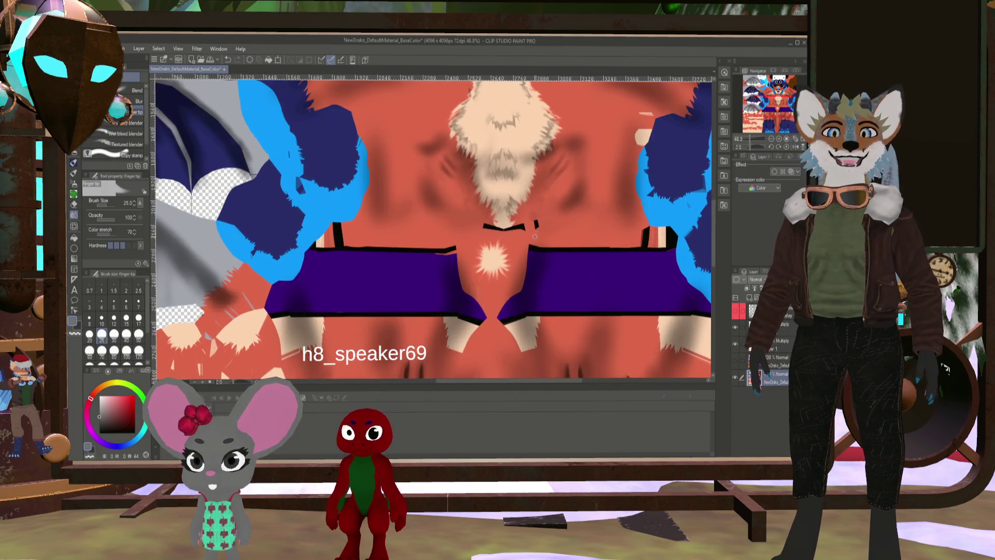
scroll(512, 283, up, 1)
scroll(537, 262, down, 3)
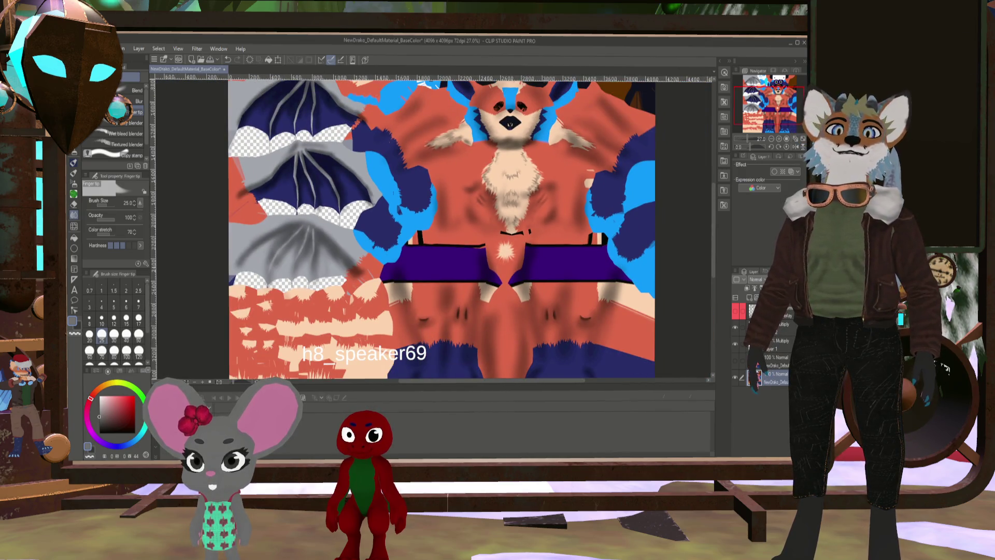
click(735, 313)
scroll(467, 228, up, 2)
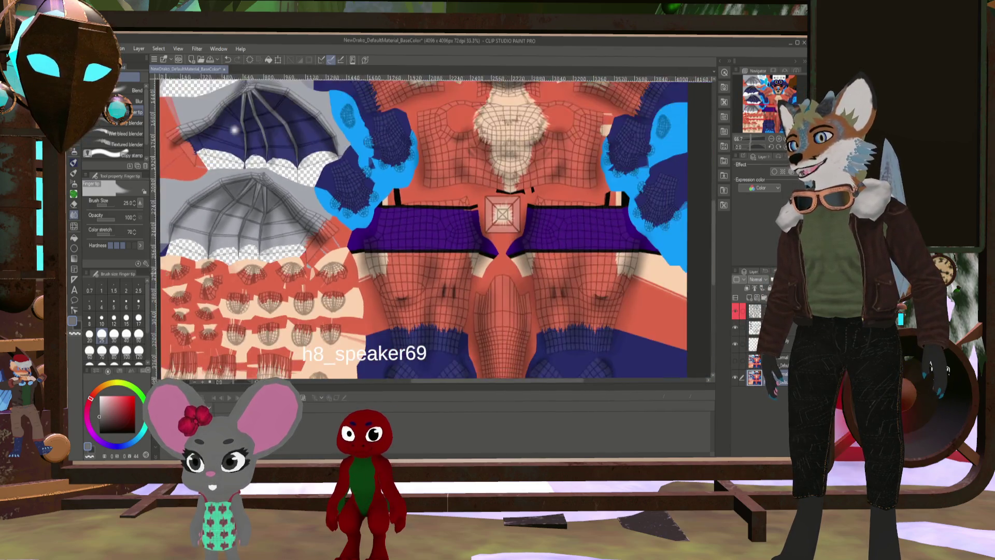
scroll(211, 277, up, 5)
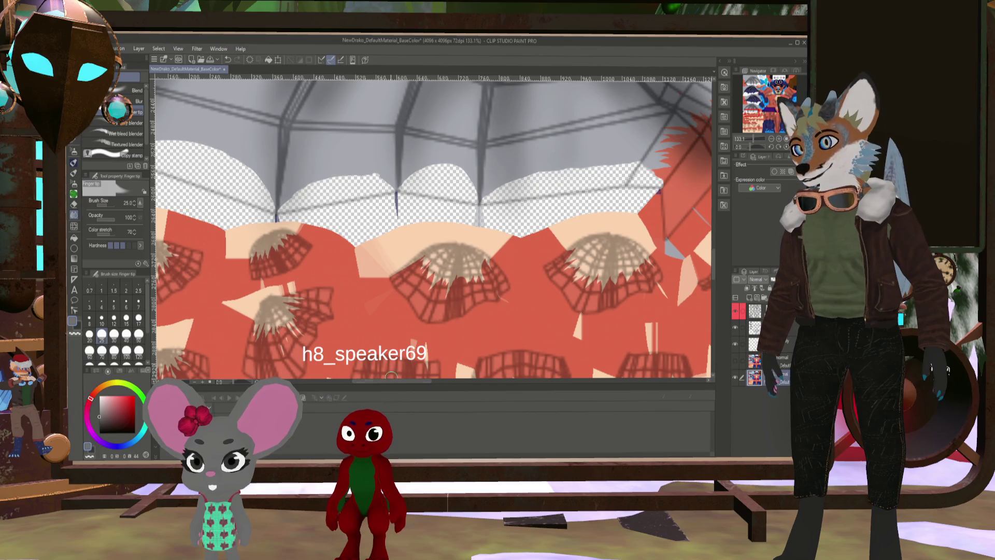
scroll(435, 291, up, 3)
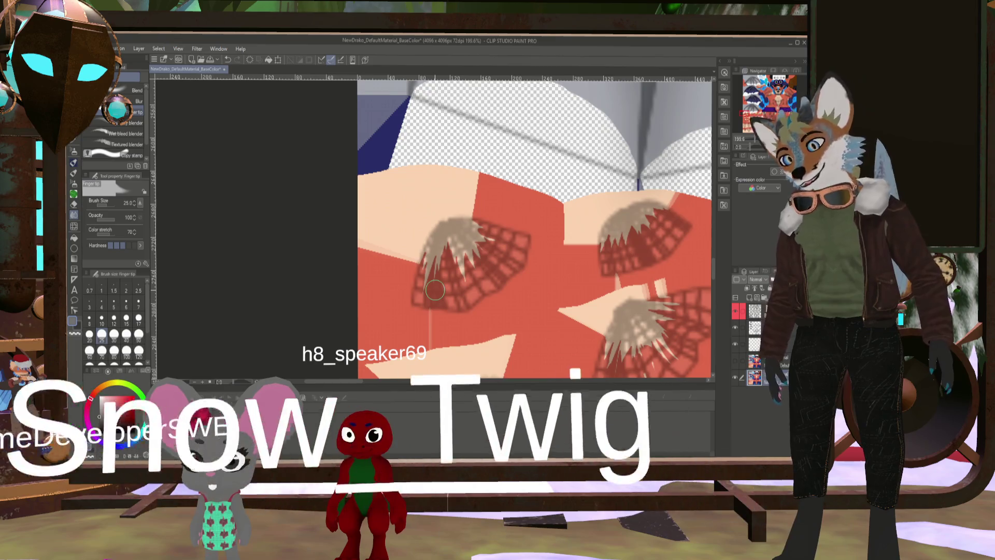
key(bracketleft)
key(bracketleft)
key(bracketleft)
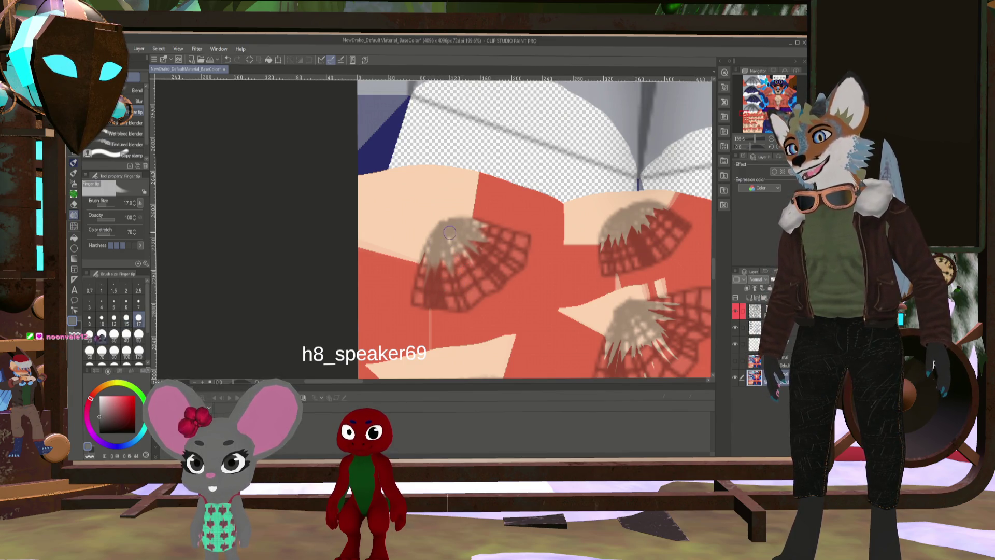
Check the tufts with the wireframe hidden and shown, then pan to the neighbouring tufts
click(734, 311)
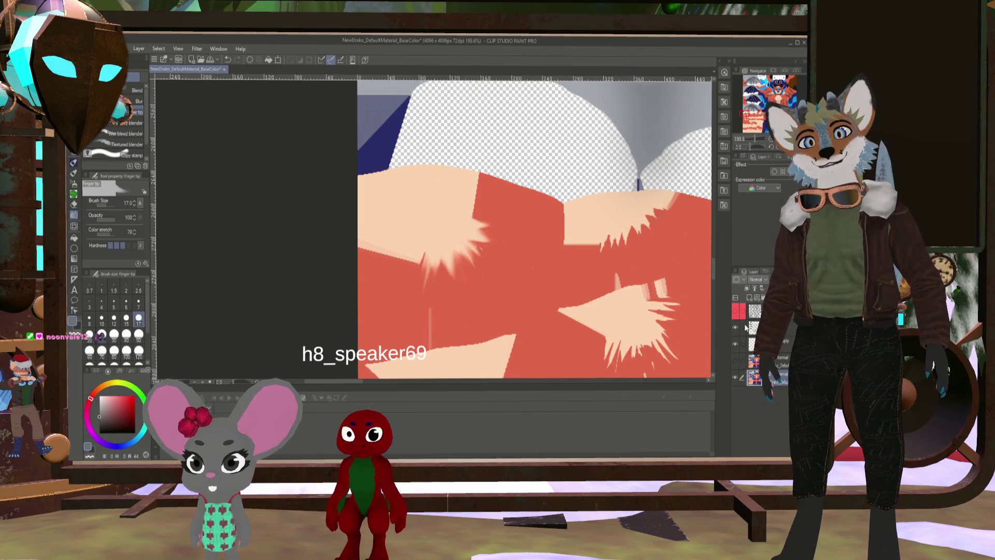
click(735, 311)
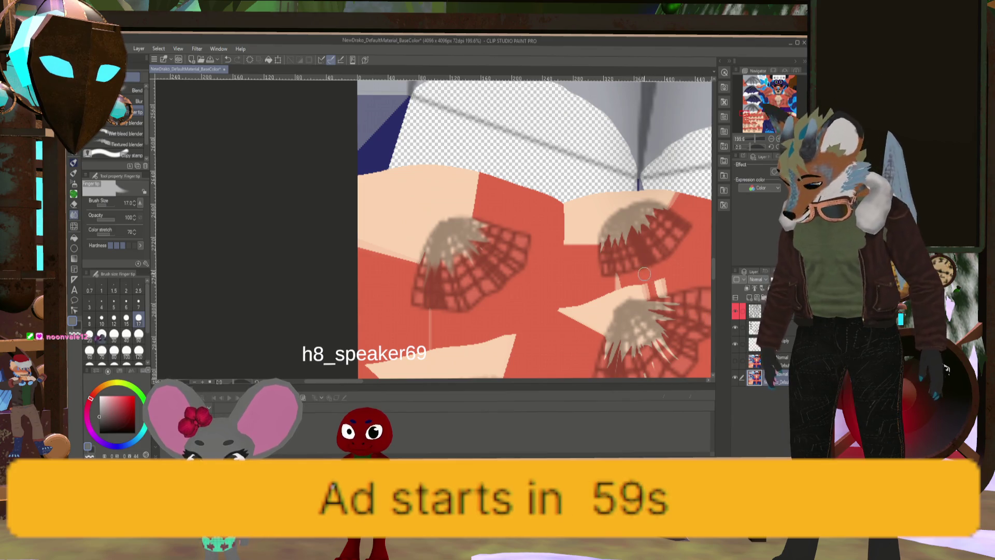
middle_drag(638, 273, 542, 302)
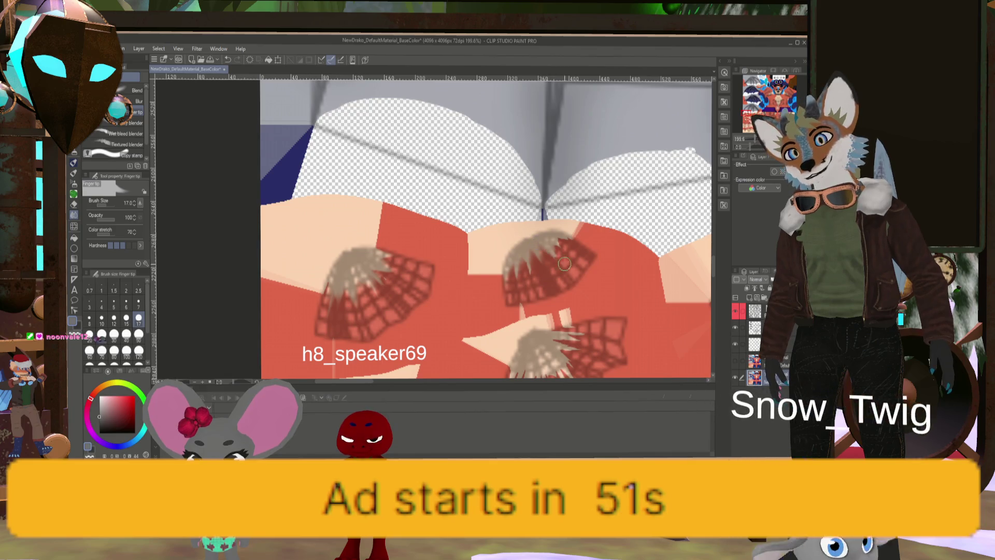
Smudge spiky fur strands into the small tan tufts, finishing at brush size 10
key(bracketleft)
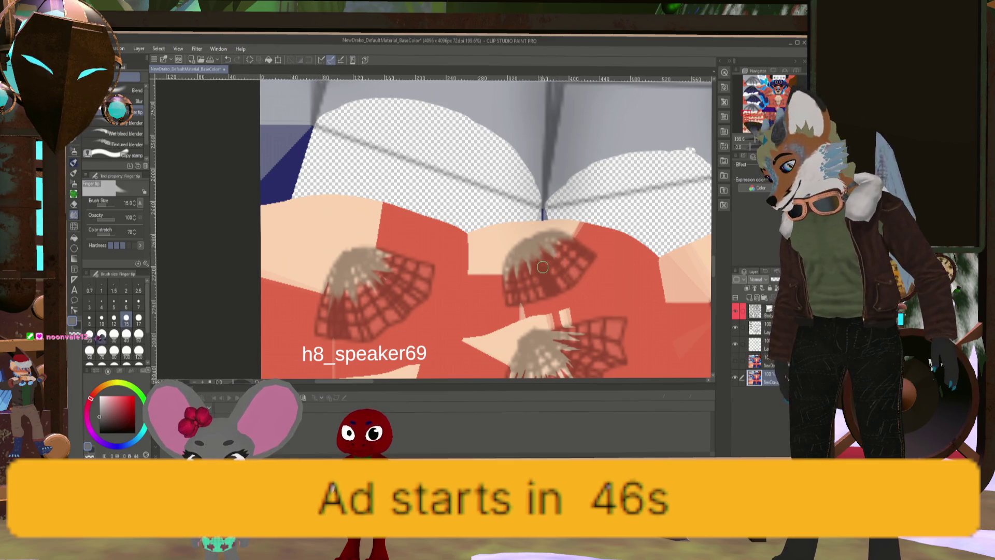
key(bracketleft)
key(bracketleft)
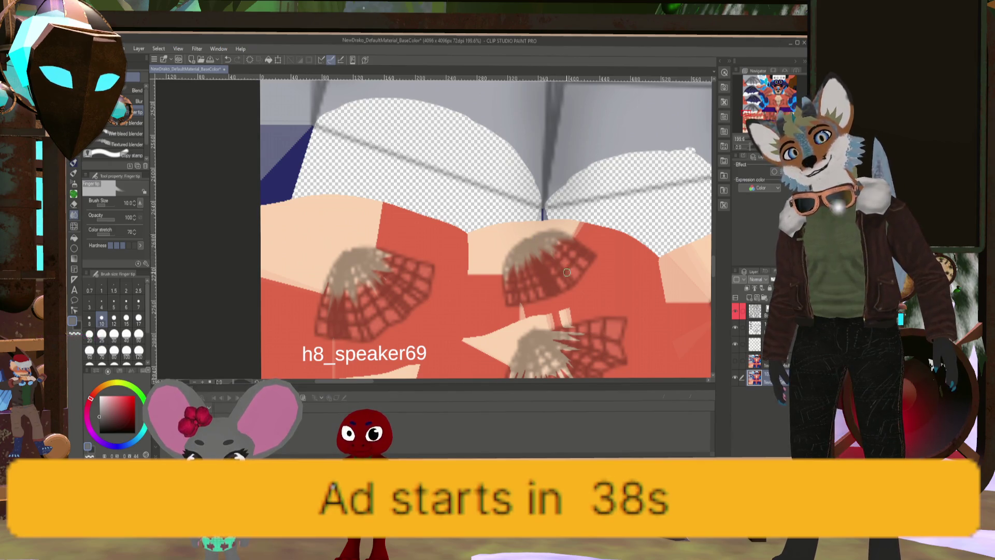
scroll(536, 238, down, 4)
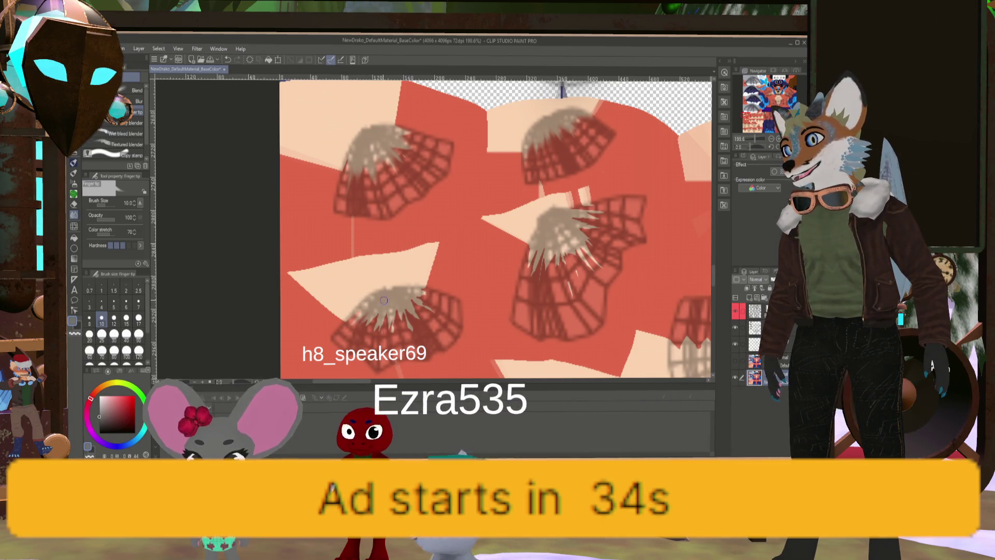
key(bracketright)
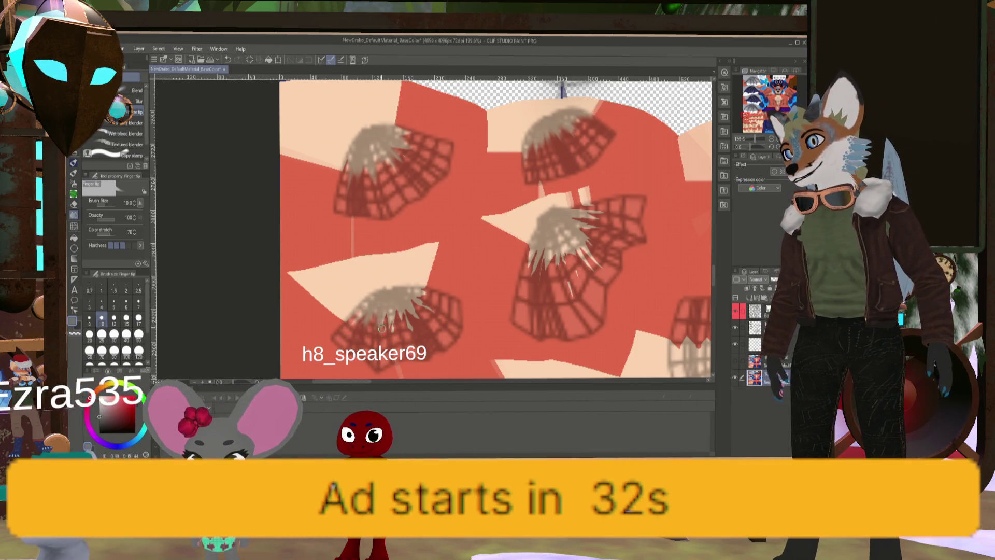
key(bracketright)
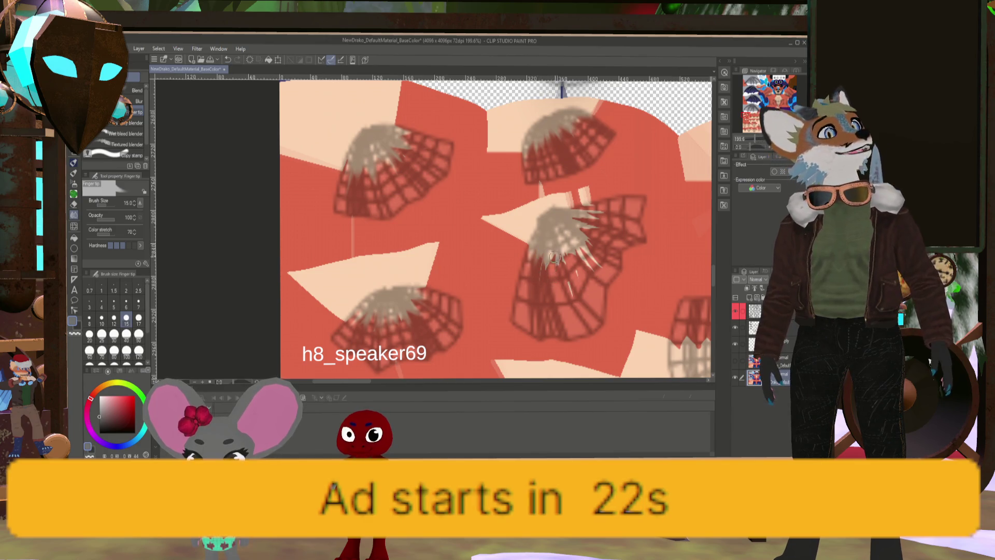
key(bracketleft)
key(bracketleft)
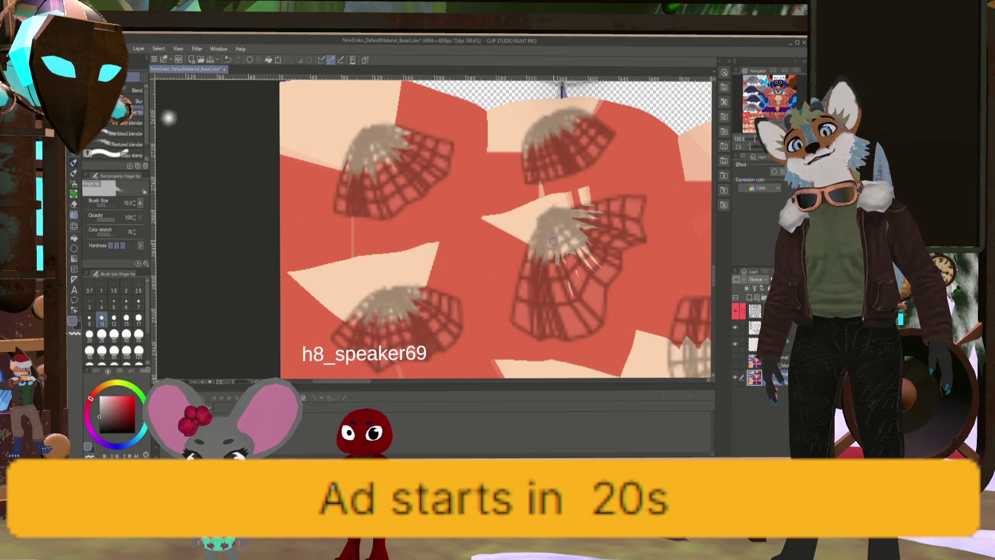
Smudge fur strands into the upper-left tufts, alternating between fine and broader brush sizes
middle_drag(561, 275, 502, 299)
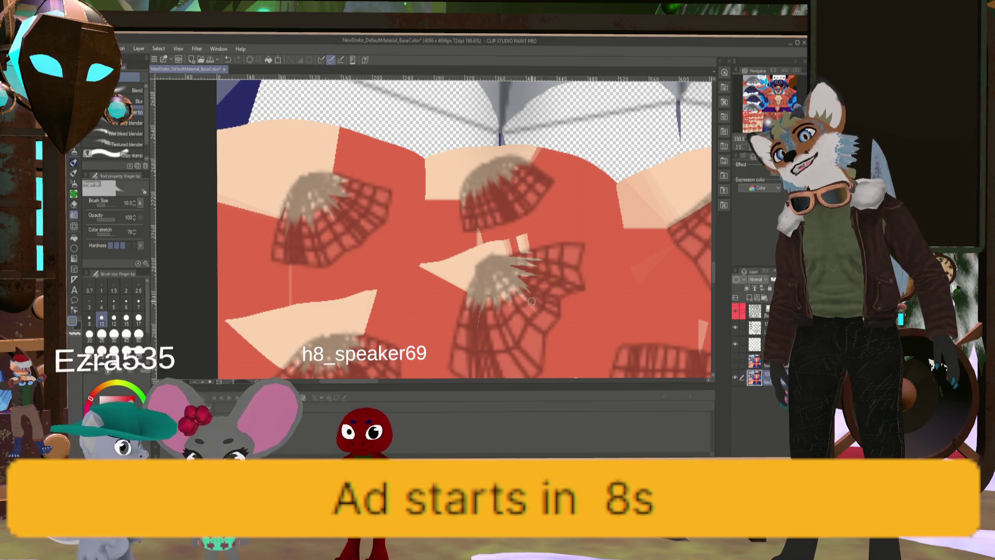
key(bracketright)
drag(531, 300, 480, 264)
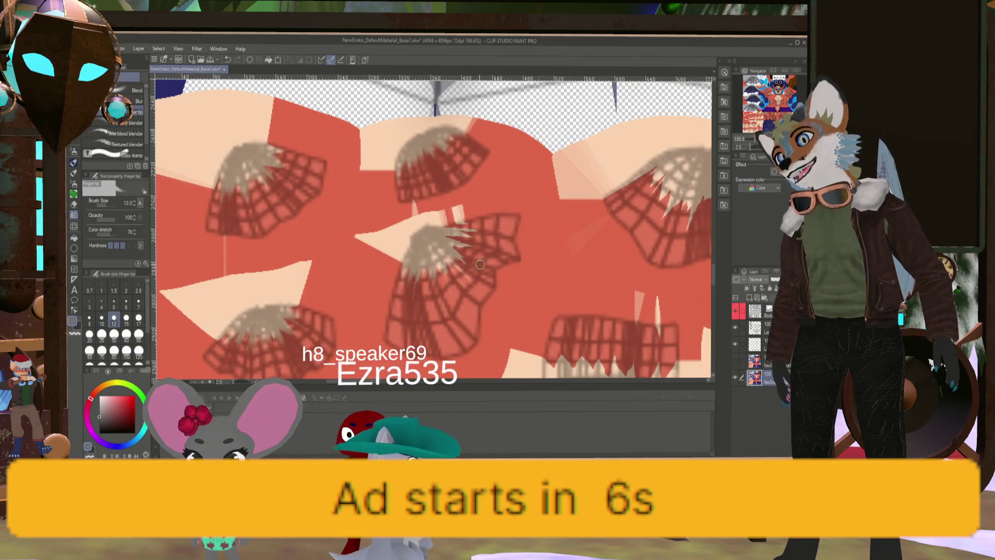
key(bracketright)
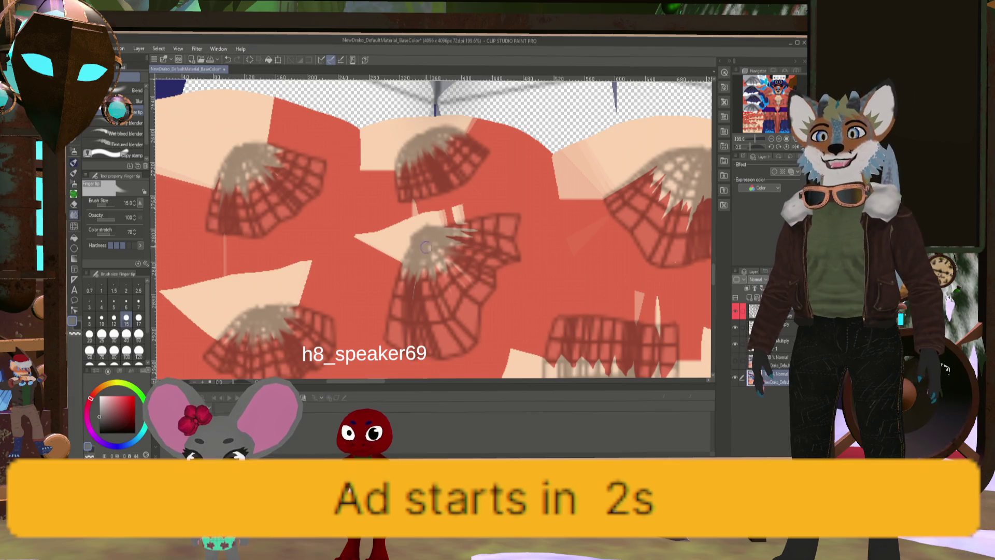
key(bracketleft)
key(bracketleft)
key(bracketleft)
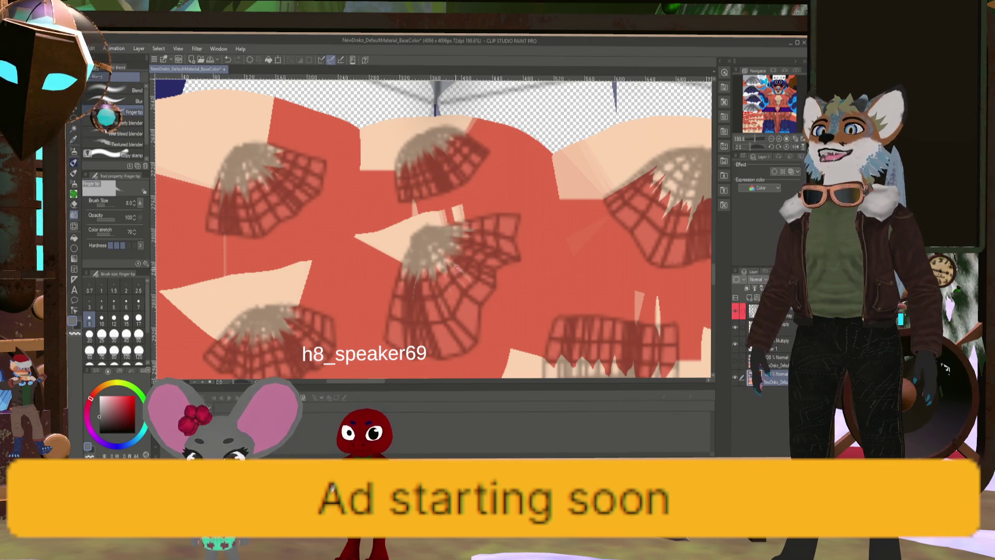
key(bracketright)
key(bracketright)
key(bracketright)
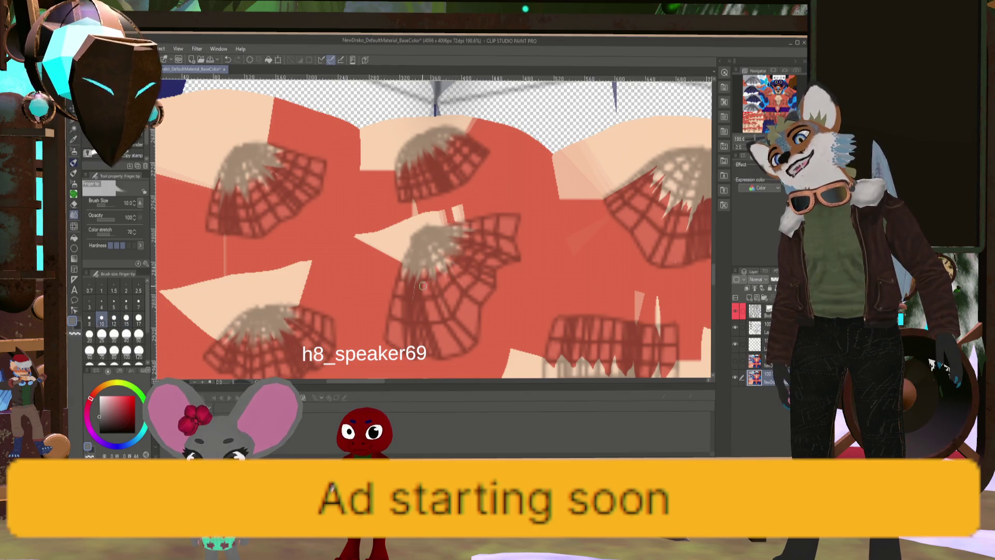
key(bracketleft)
key(bracketleft)
key(bracketleft)
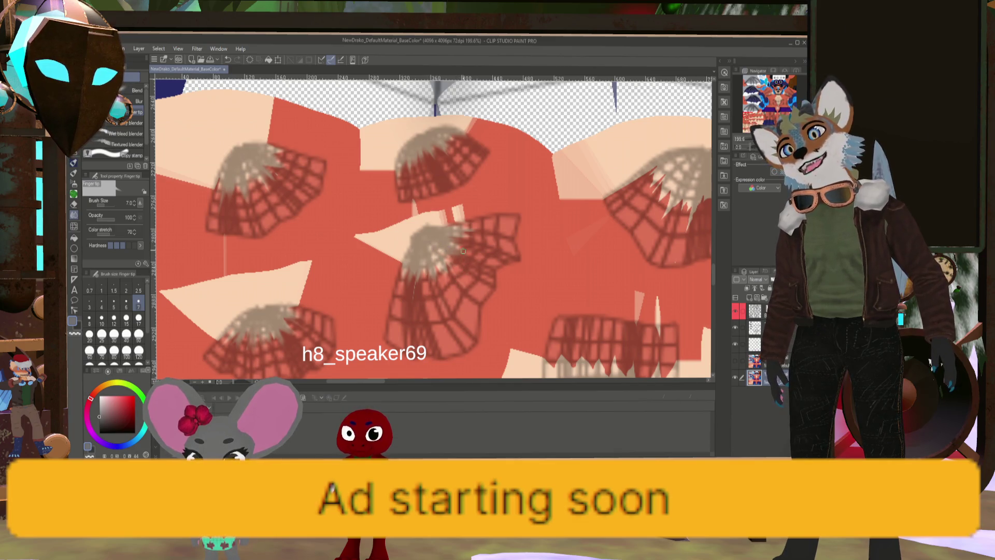
Move on to further tuft patches and enlarge the blend brush to size 12
mouse_move(471, 238)
mouse_down()
mouse_move(458, 227)
mouse_move(440, 129)
mouse_up()
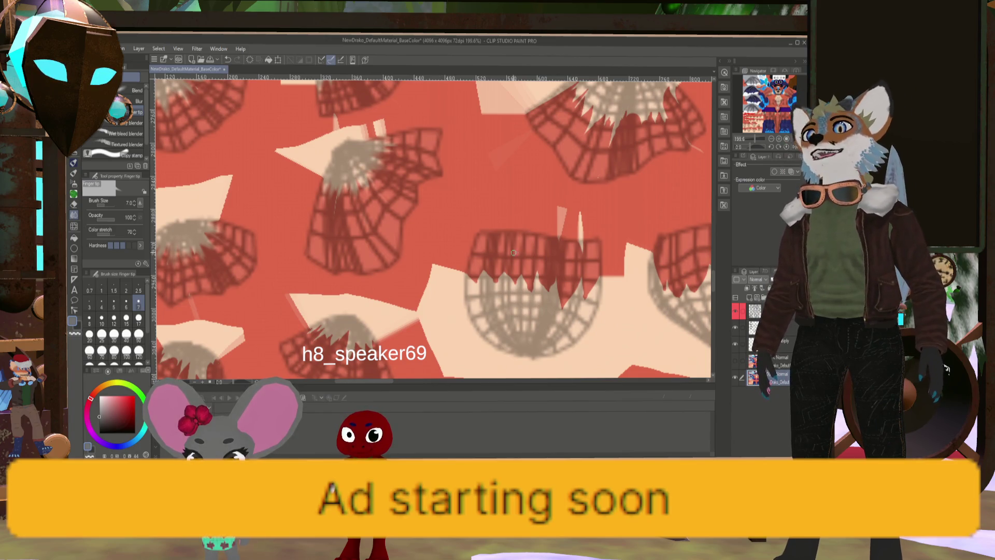
scroll(491, 241, down, 5)
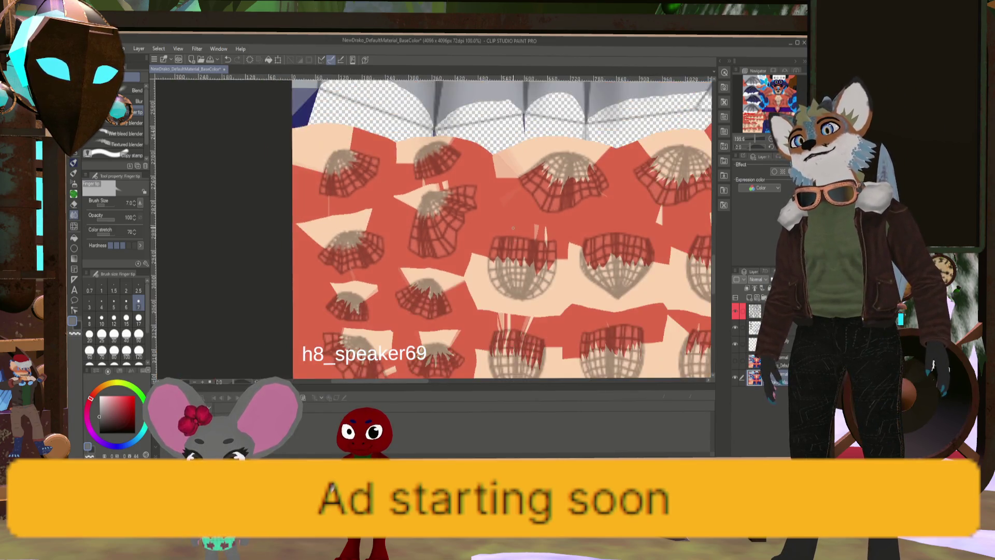
scroll(518, 218, up, 3)
scroll(524, 212, up, 3)
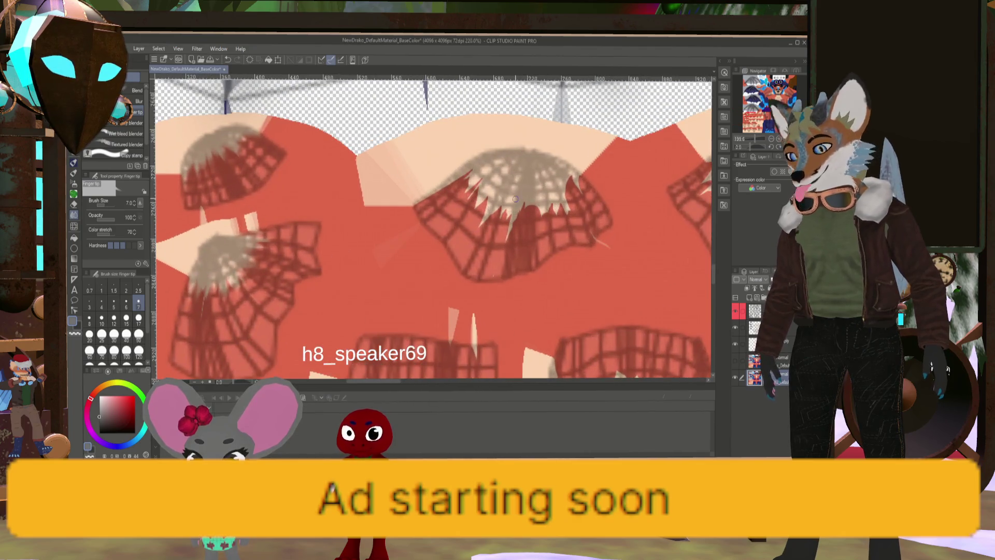
key(bracketright)
key(bracketright)
key(bracketright)
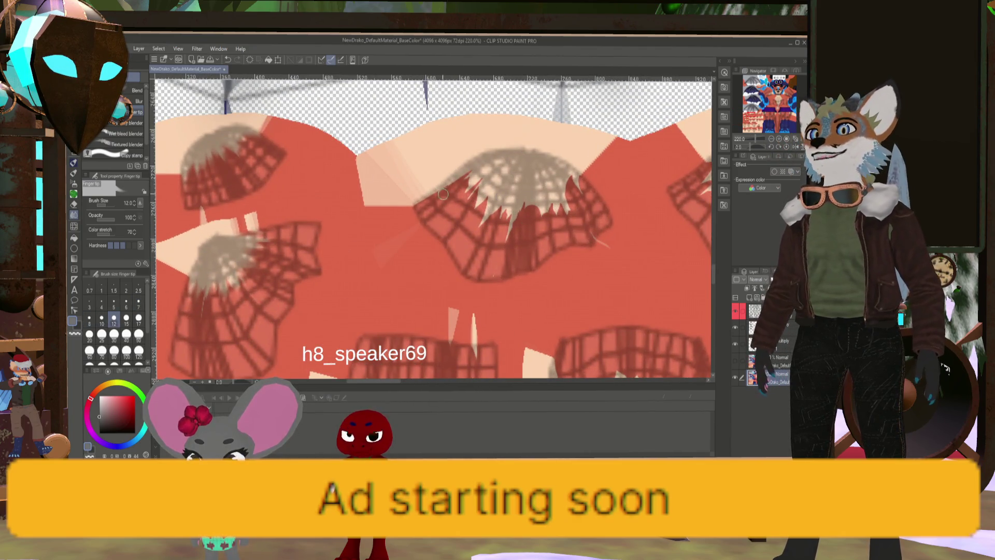
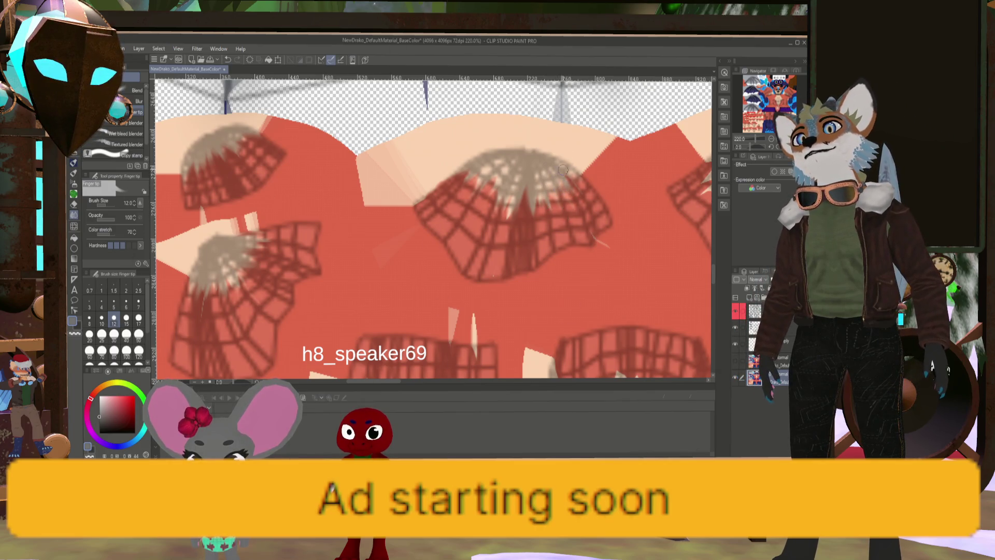
Pan to the other hair tuft shapes and set the Finger tip brush size to 17
middle_drag(597, 169, 511, 199)
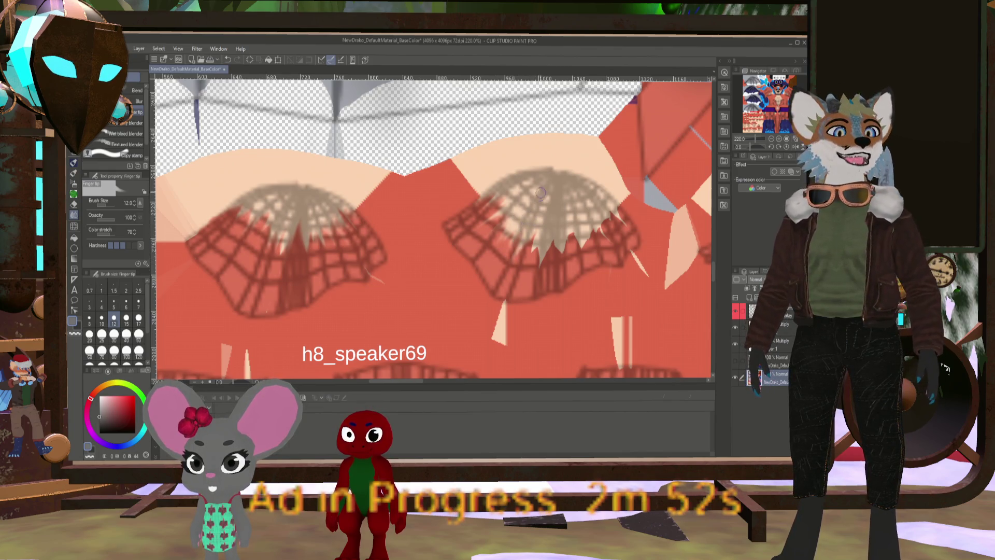
key(bracketright)
key(bracketright)
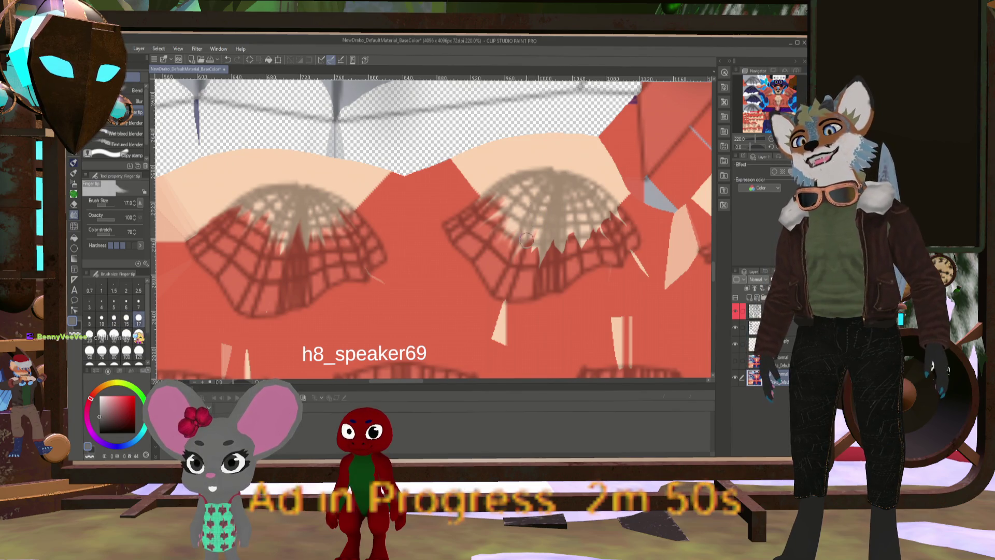
key(bracketright)
key(bracketright)
key(bracketright)
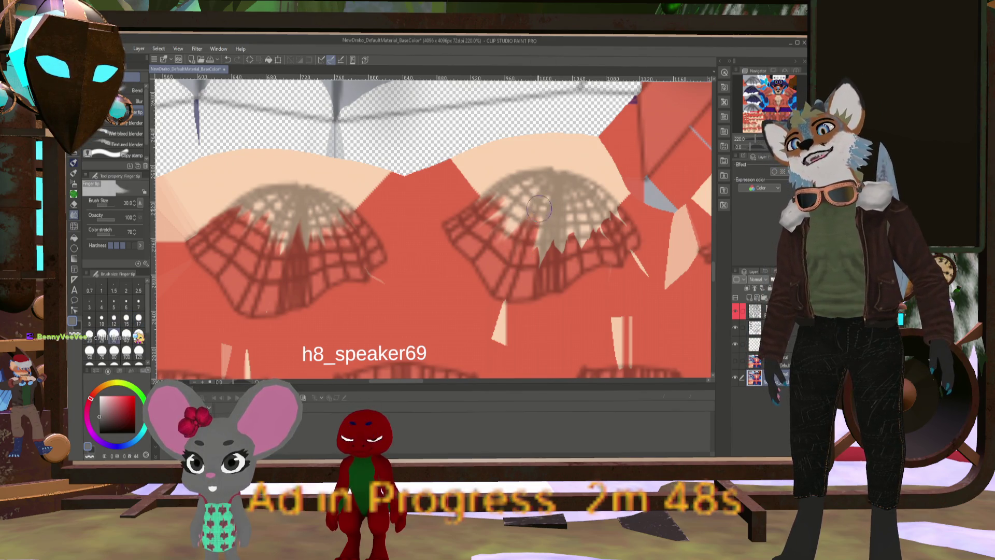
key(bracketleft)
key(bracketleft)
key(bracketleft)
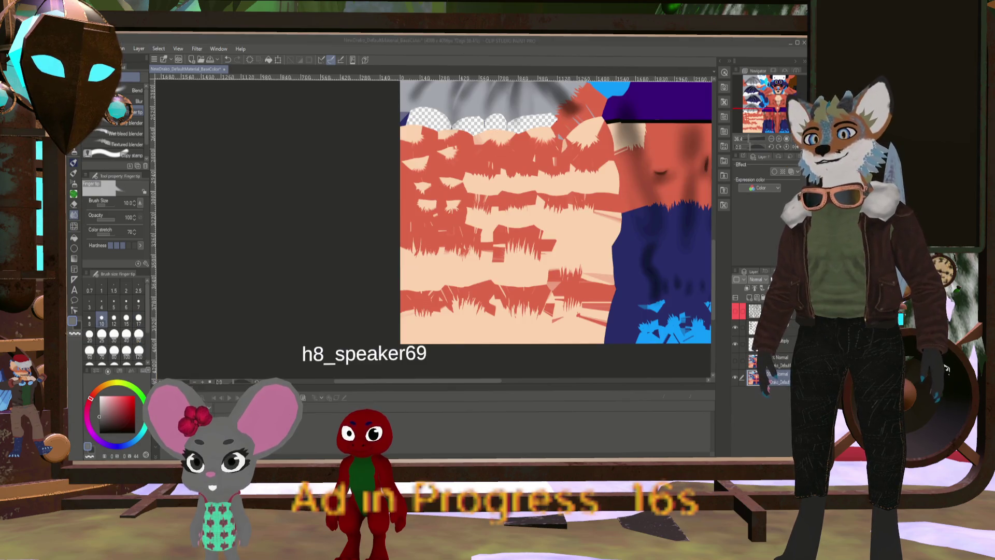
Make the UV wireframe layer visible over the fur texture at 150% zoom
scroll(525, 349, down, 1)
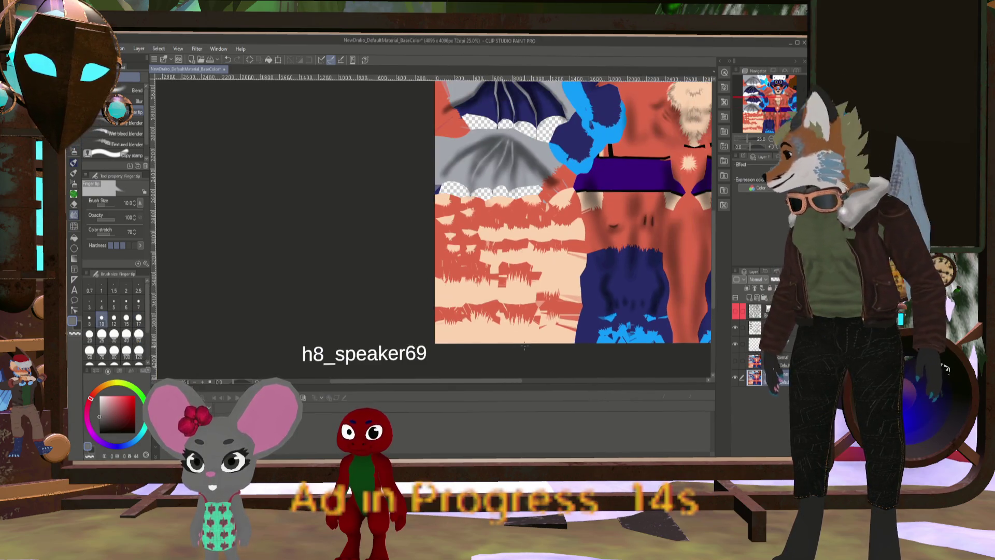
scroll(525, 347, down, 1)
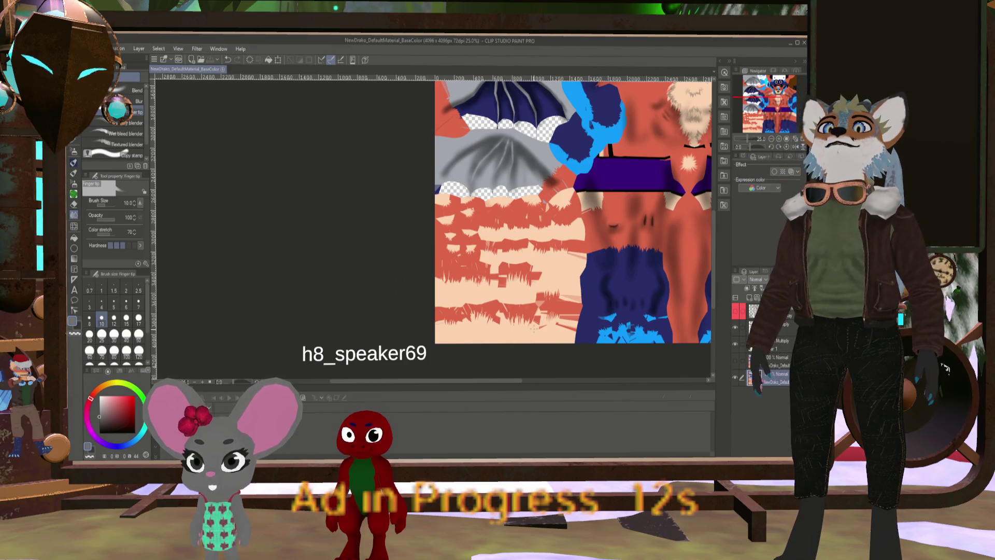
scroll(518, 263, up, 4)
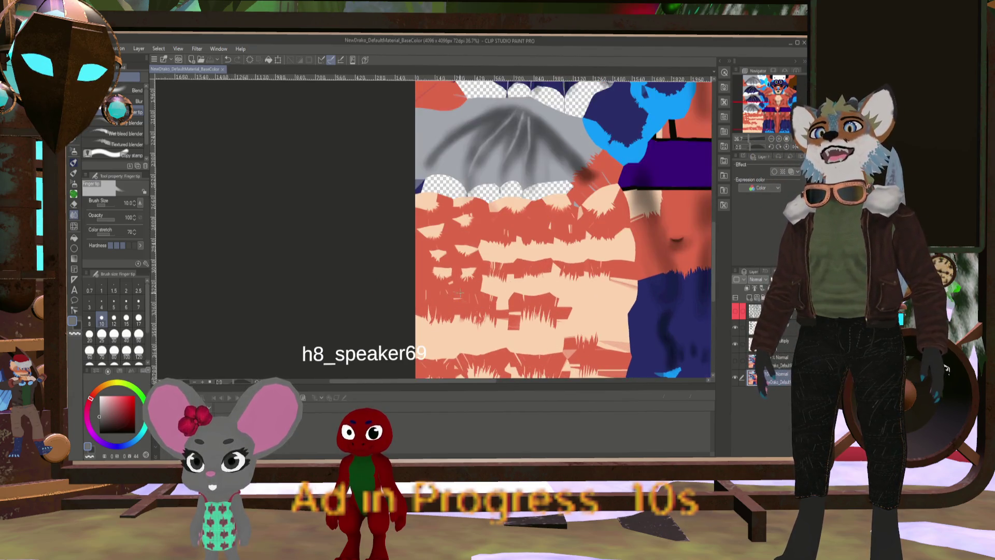
scroll(542, 270, down, 1)
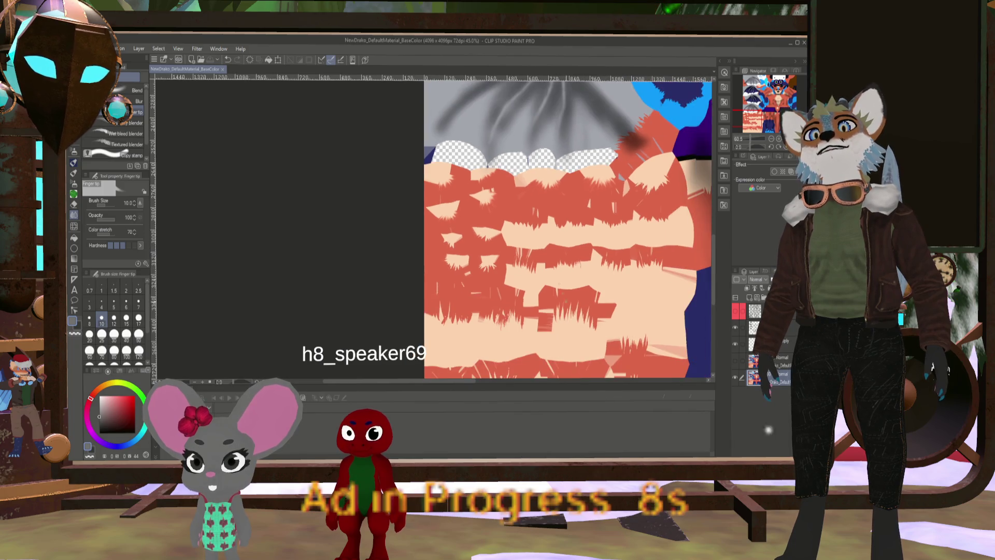
click(735, 311)
scroll(541, 362, up, 1)
scroll(541, 363, down, 2)
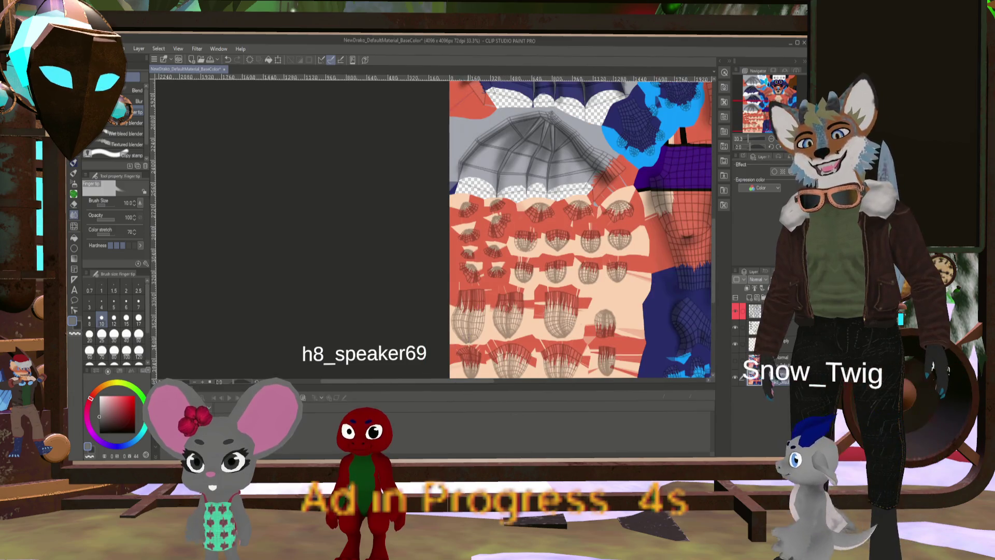
scroll(570, 243, up, 5)
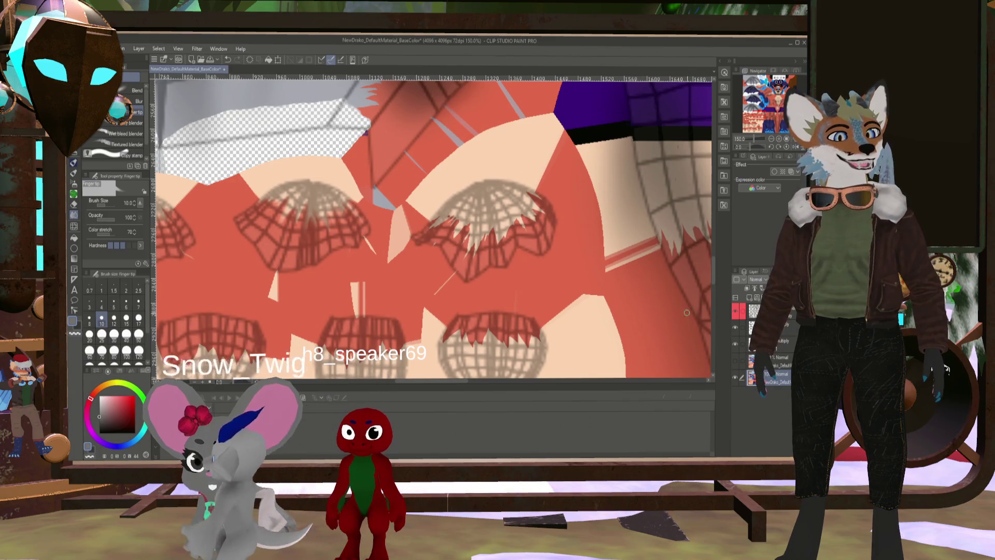
Raise the Finger tip brush size to 20 and move to another row of tuft islands
key(bracketright)
key(bracketright)
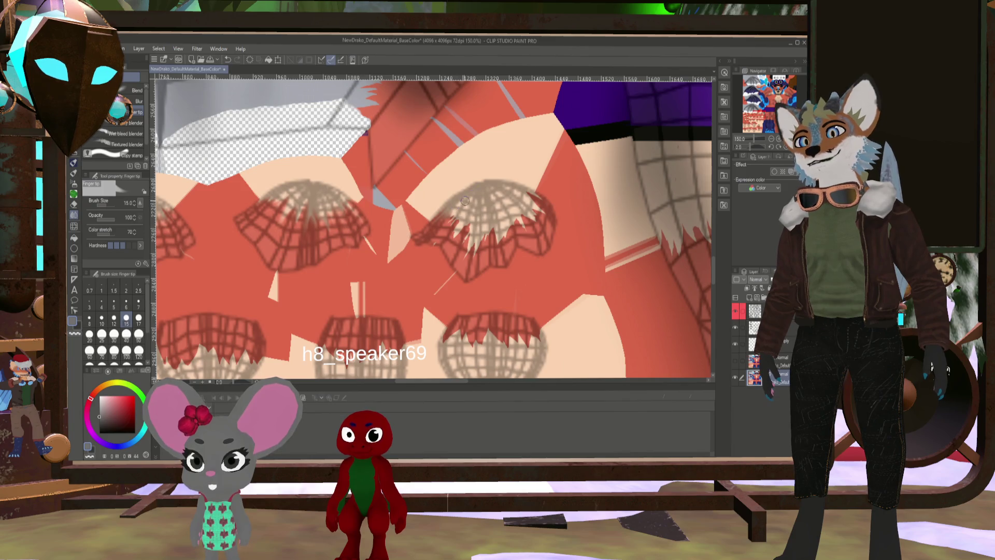
key(bracketright)
key(bracketright)
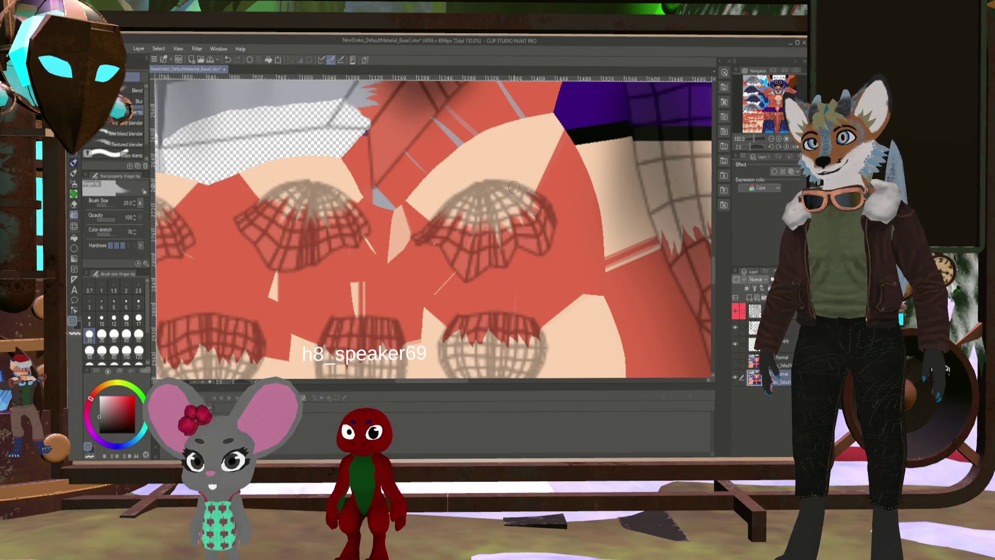
middle_drag(444, 284, 558, 242)
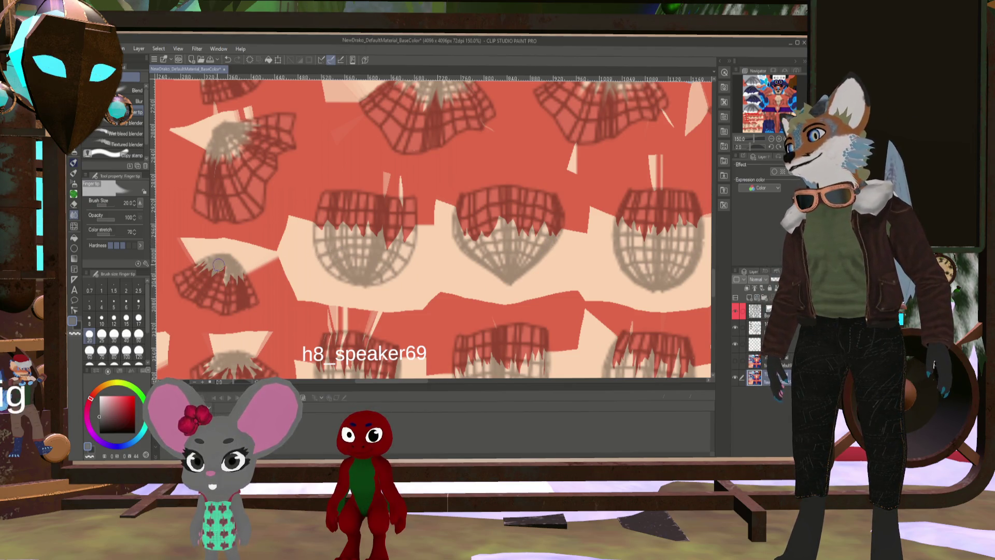
At Finger tip size 30, smudge a red tuft down into the beige area of the larger islands
middle_drag(218, 264, 458, 262)
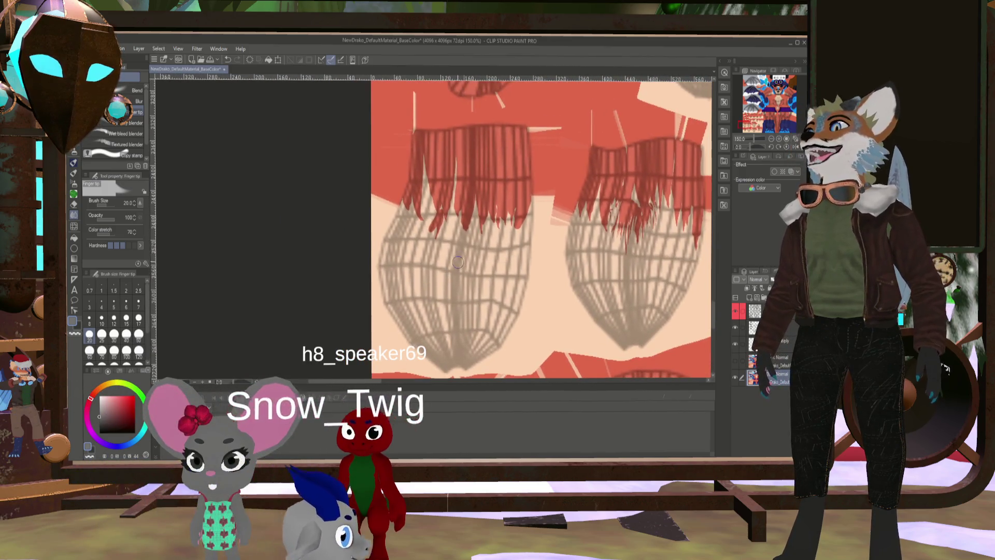
key(bracketright)
key(bracketright)
key(bracketright)
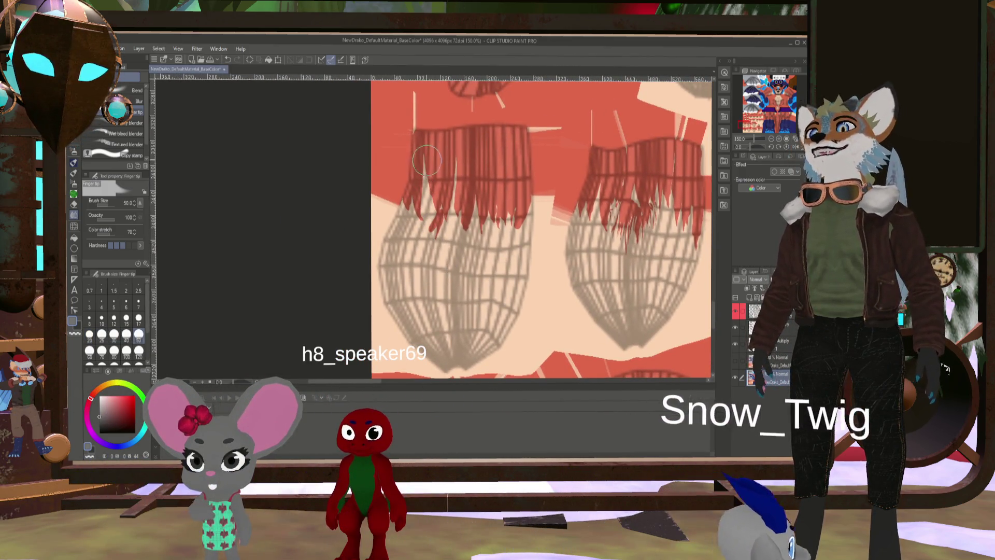
key(bracketleft)
key(bracketleft)
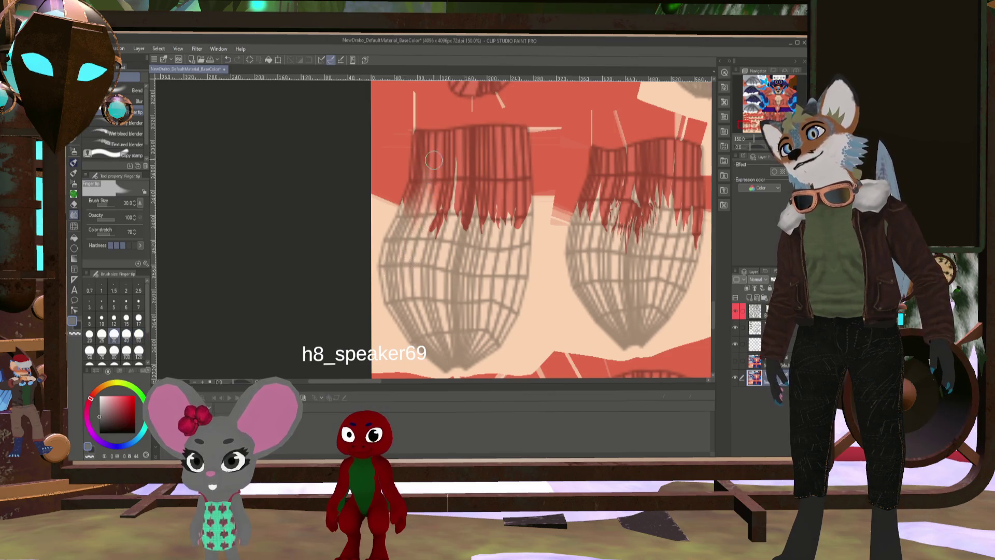
drag(433, 160, 423, 222)
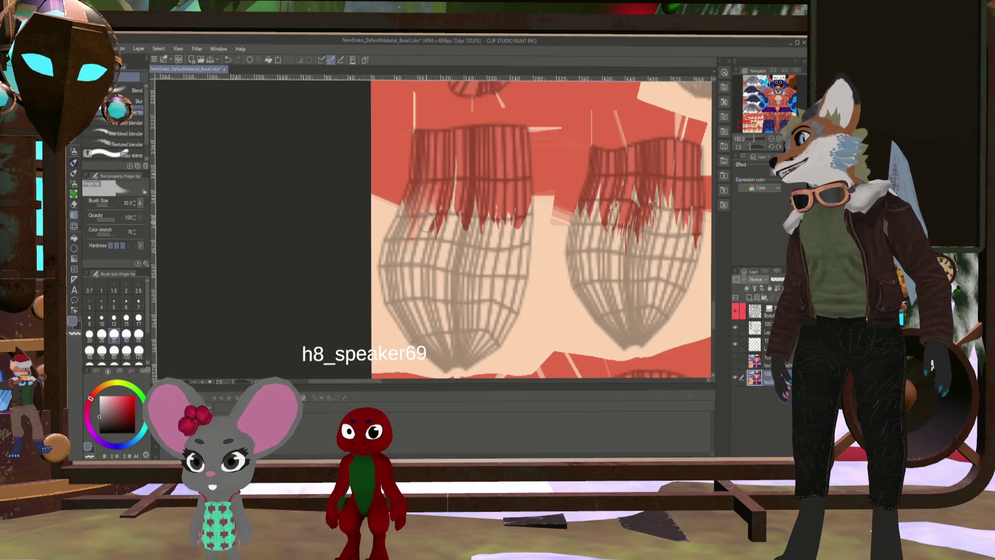
scroll(424, 216, down, 1)
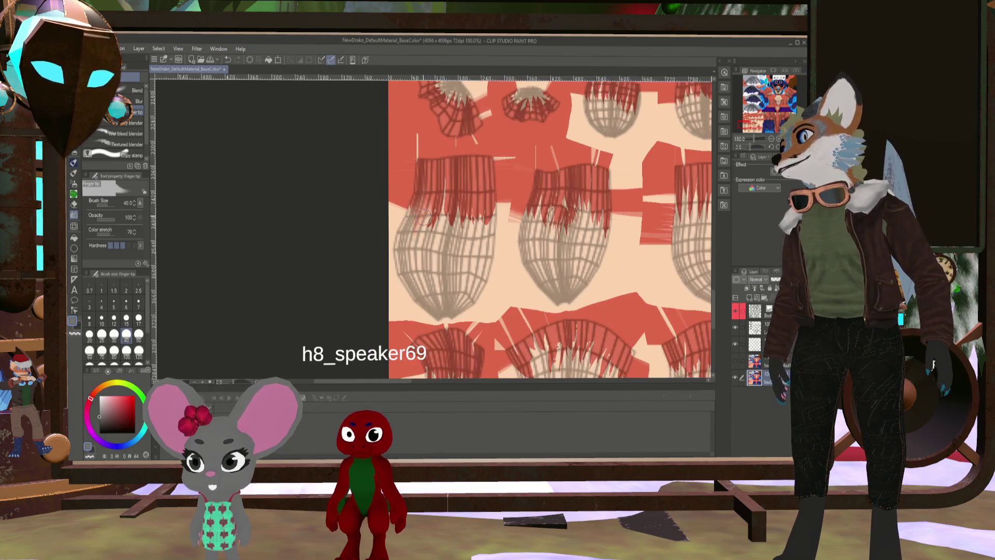
scroll(435, 196, down, 1)
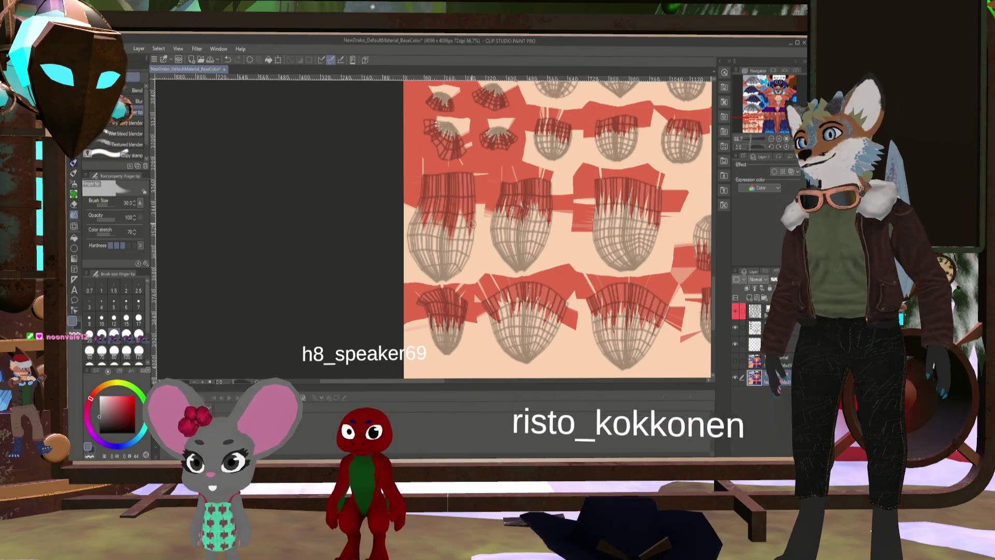
Toggle the wireframe off and on to check, then smudge the red strands further down at size 30
key(bracketleft)
key(bracketleft)
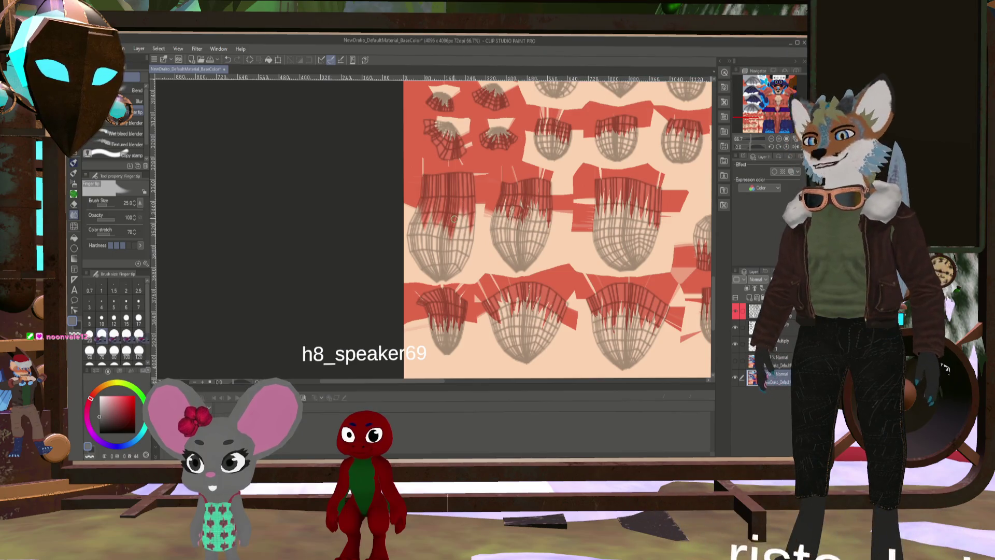
click(738, 313)
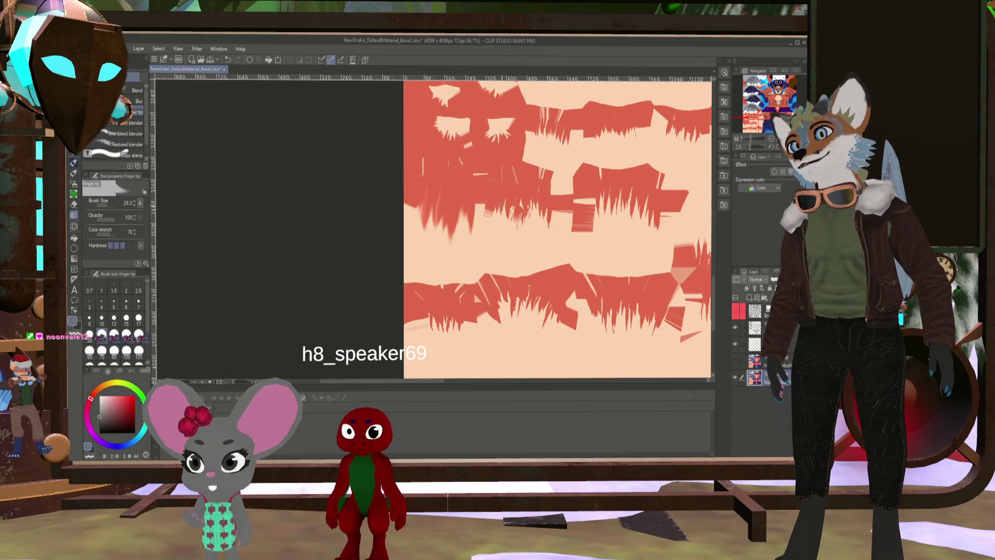
click(738, 310)
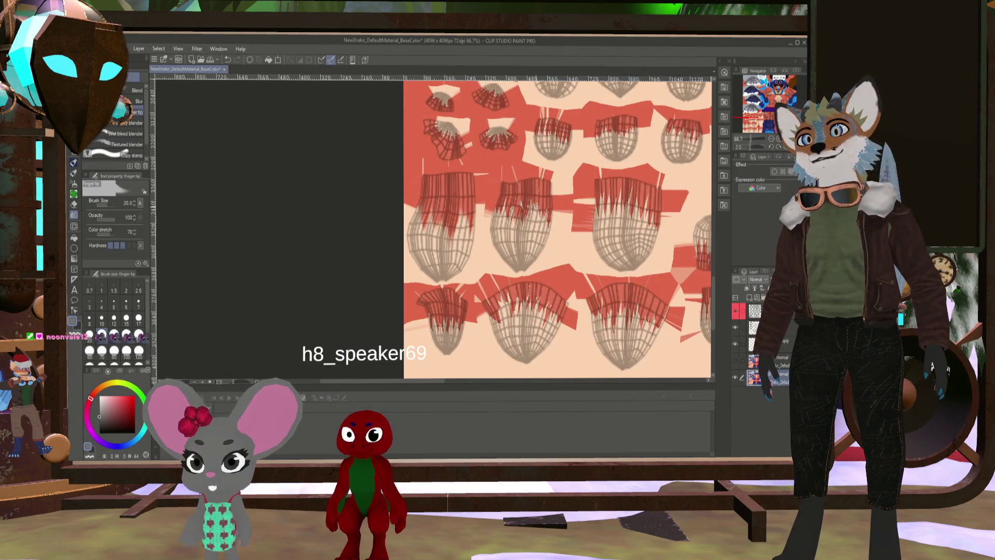
key(bracketright)
key(bracketright)
key(bracketright)
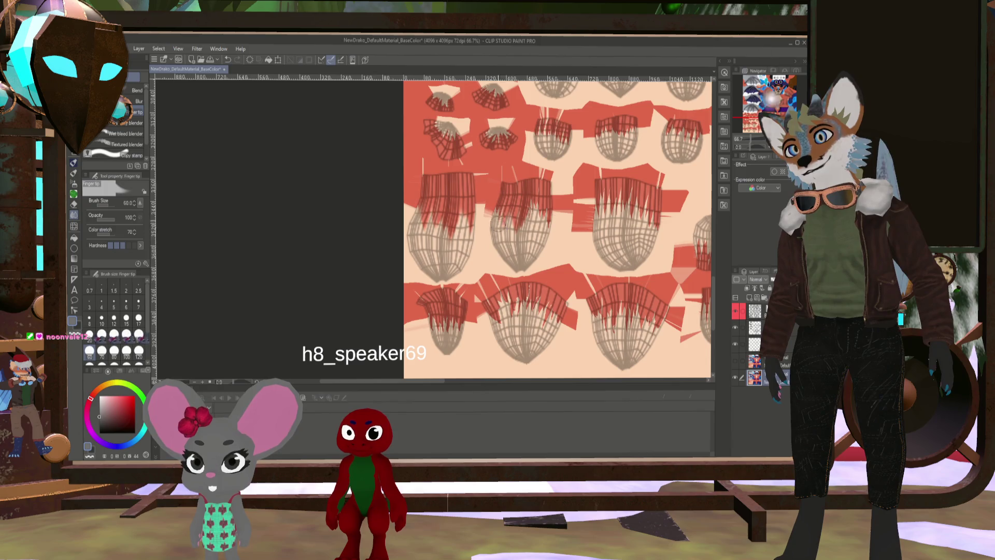
key(bracketleft)
key(bracketleft)
key(bracketleft)
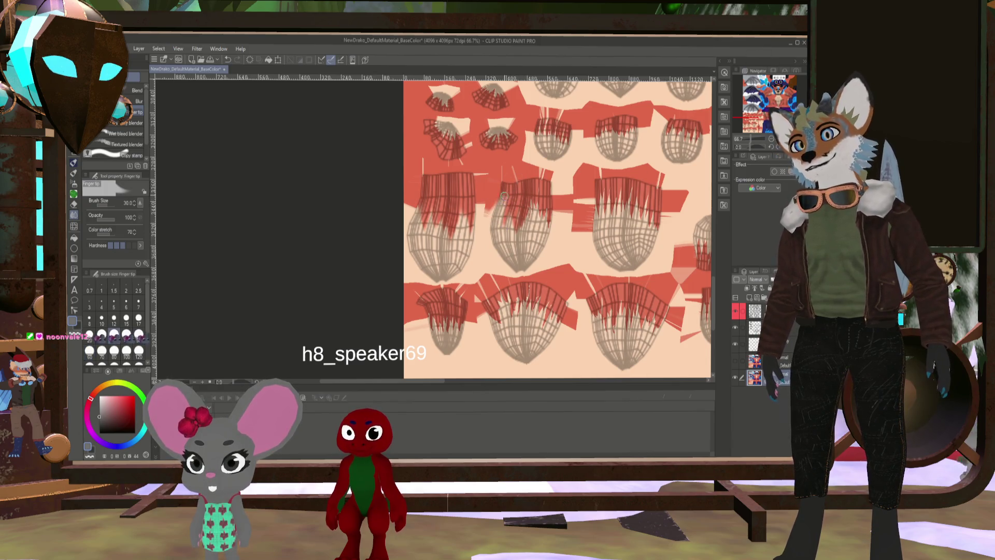
mouse_move(506, 197)
mouse_down()
mouse_move(513, 218)
mouse_move(549, 220)
mouse_up()
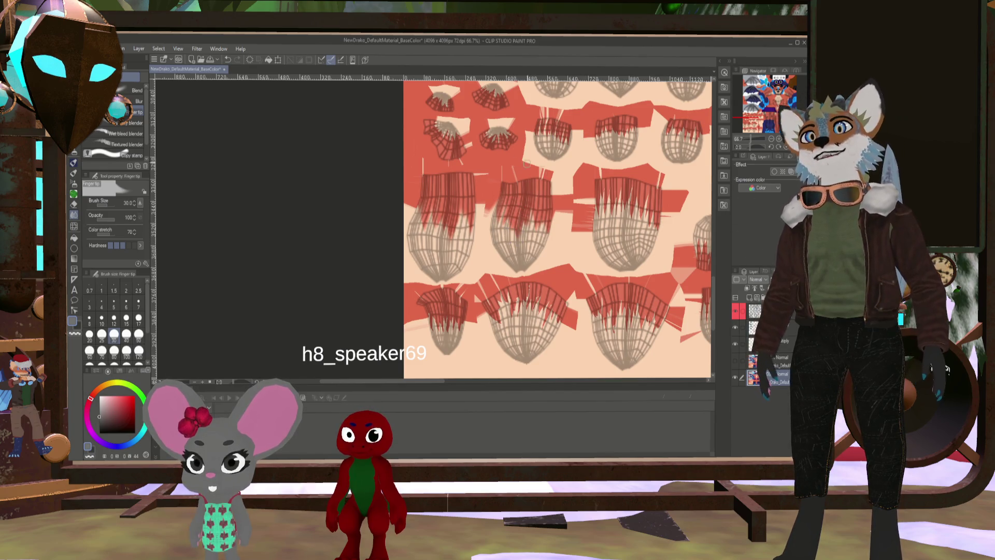
drag(606, 232, 452, 212)
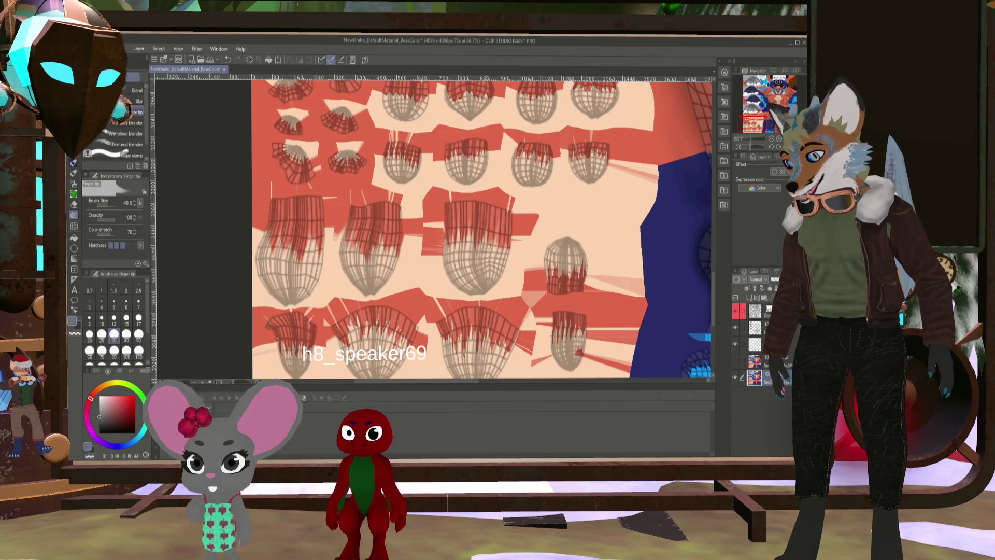
Enlarge the Finger tip brush to 50, then 60, while smudging the red strands
key(bracketright)
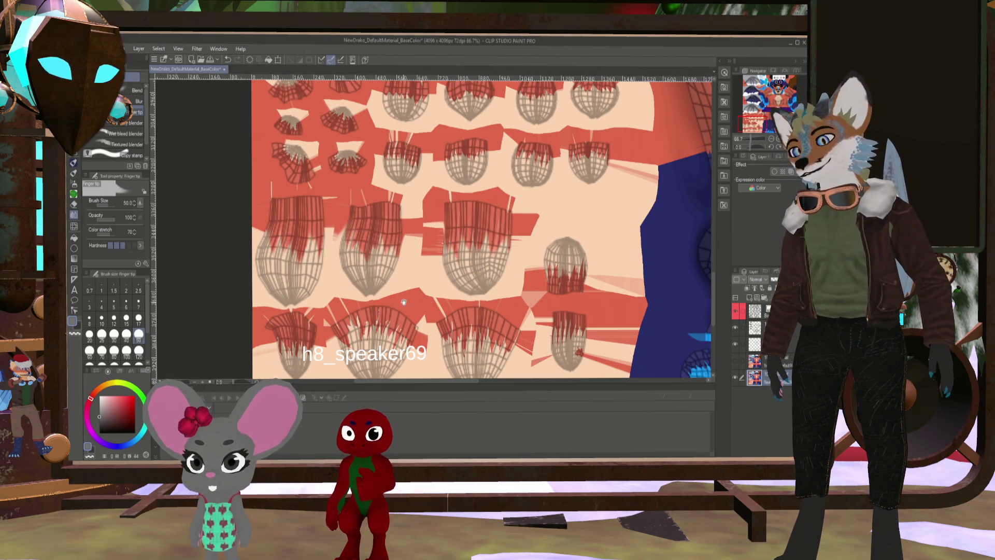
drag(300, 344, 402, 267)
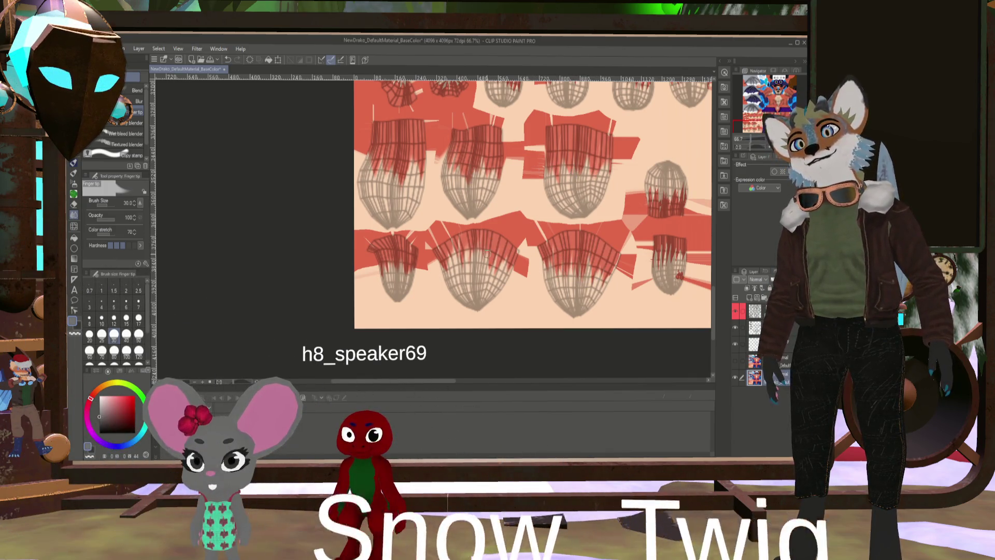
key(bracketright)
key(bracketright)
key(bracketright)
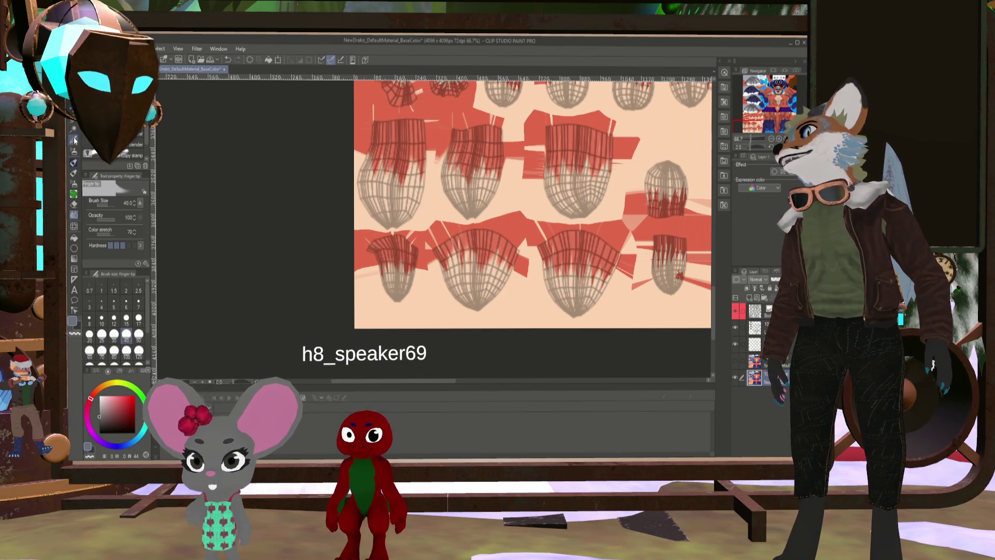
Pick the salmon red with the G-pen, return to Finger tip, and hide the wireframe layer
click(73, 161)
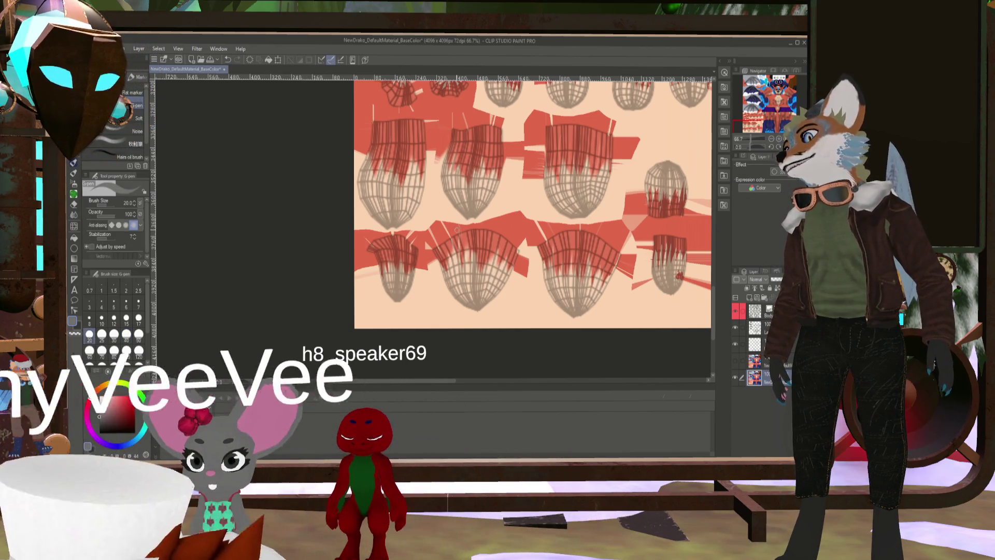
alt+click(500, 221)
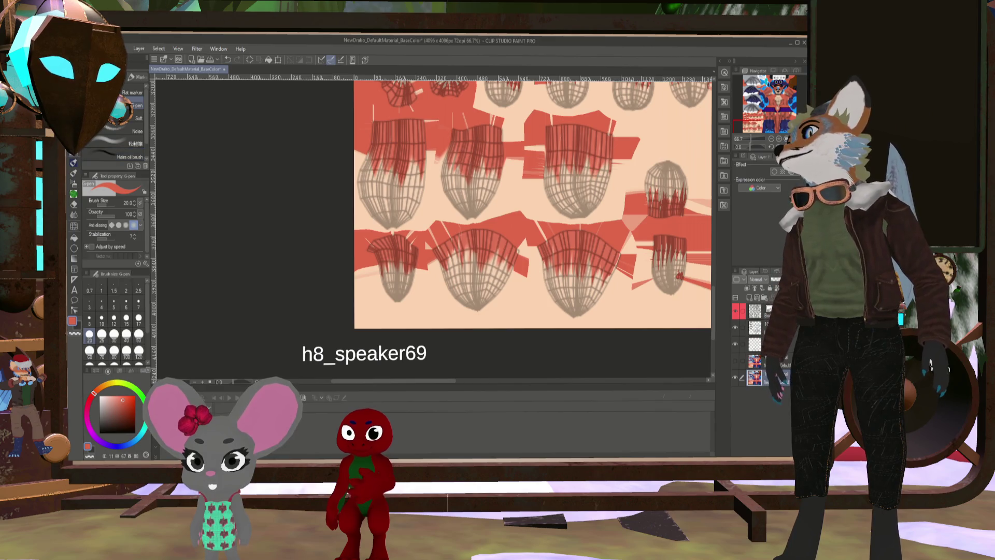
click(74, 214)
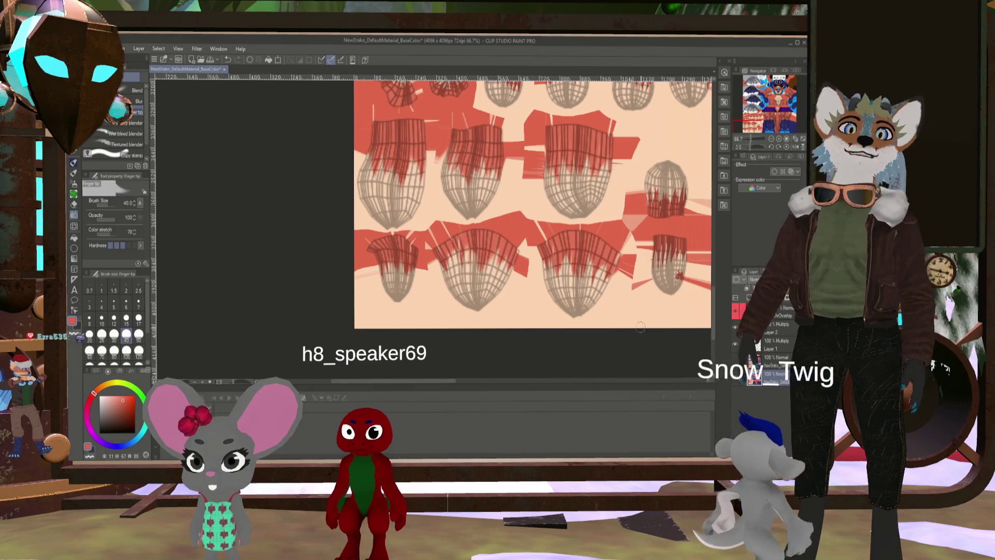
click(738, 312)
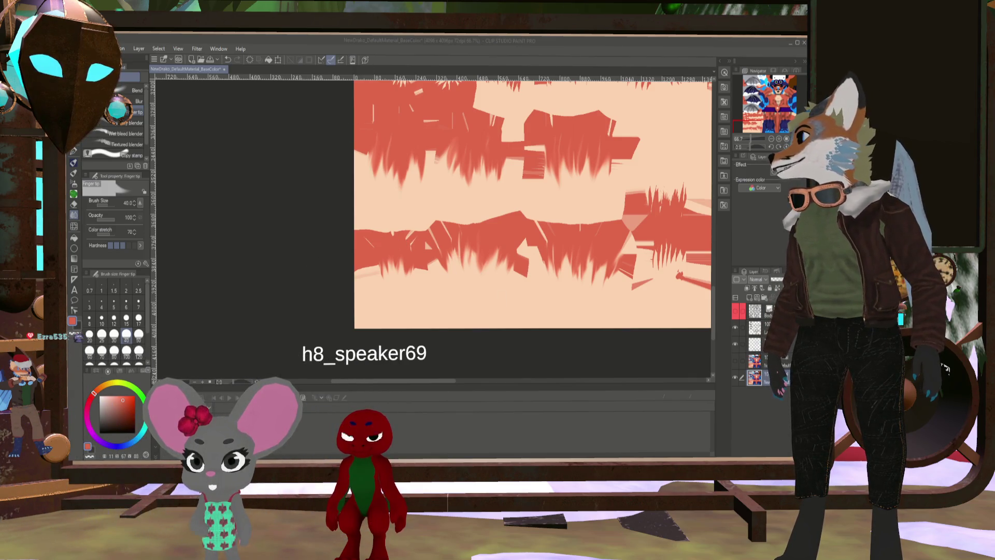
key(alt+Tab)
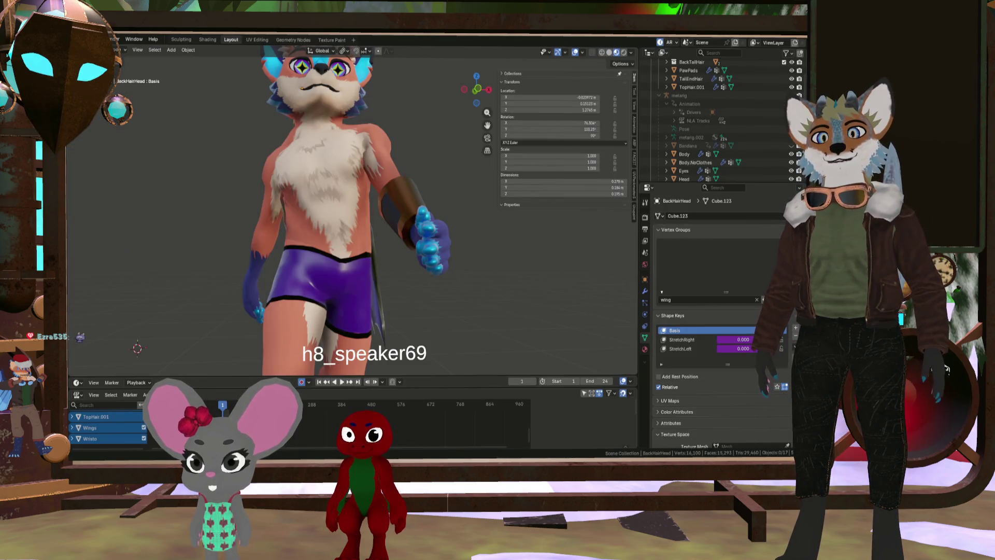
mouse_move(416, 259)
middle_down()
mouse_move(353, 269)
mouse_move(325, 235)
mouse_move(344, 192)
mouse_move(321, 218)
mouse_move(298, 118)
mouse_move(334, 172)
mouse_move(322, 149)
mouse_move(333, 141)
mouse_move(336, 152)
mouse_move(274, 175)
mouse_move(346, 176)
mouse_move(380, 212)
mouse_move(447, 175)
mouse_move(355, 213)
mouse_move(445, 219)
mouse_move(273, 195)
mouse_move(364, 195)
middle_up()
scroll(358, 194, up, 3)
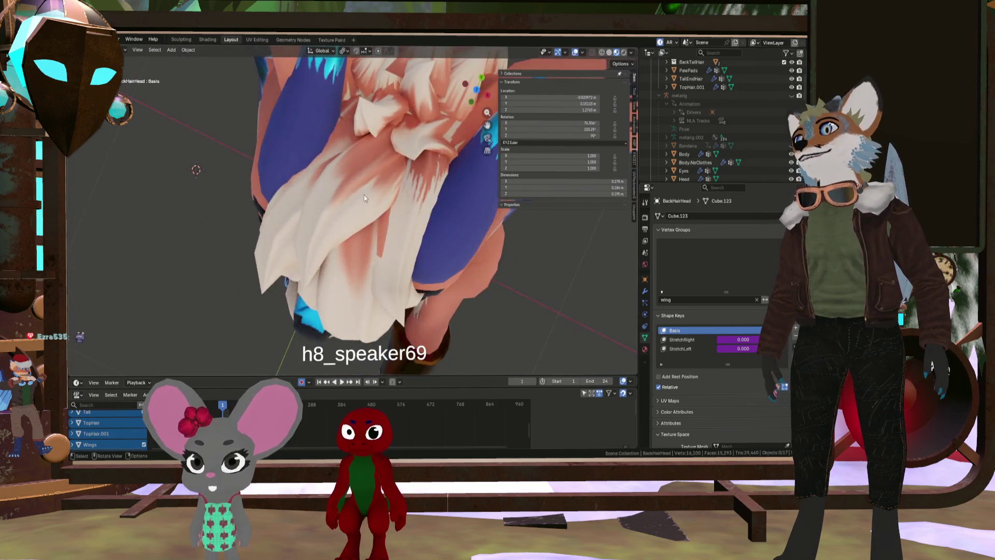
scroll(384, 186, up, 4)
scroll(413, 174, down, 4)
mouse_move(413, 174)
middle_down()
mouse_move(314, 180)
mouse_move(371, 167)
mouse_move(332, 157)
mouse_move(390, 172)
mouse_move(468, 127)
mouse_move(300, 104)
mouse_move(340, 166)
mouse_move(304, 195)
mouse_move(406, 145)
mouse_move(293, 144)
mouse_move(302, 221)
mouse_move(381, 234)
mouse_move(302, 213)
mouse_move(354, 175)
mouse_move(355, 205)
mouse_move(249, 204)
mouse_move(240, 224)
mouse_move(219, 159)
mouse_move(391, 166)
mouse_move(292, 207)
middle_up()
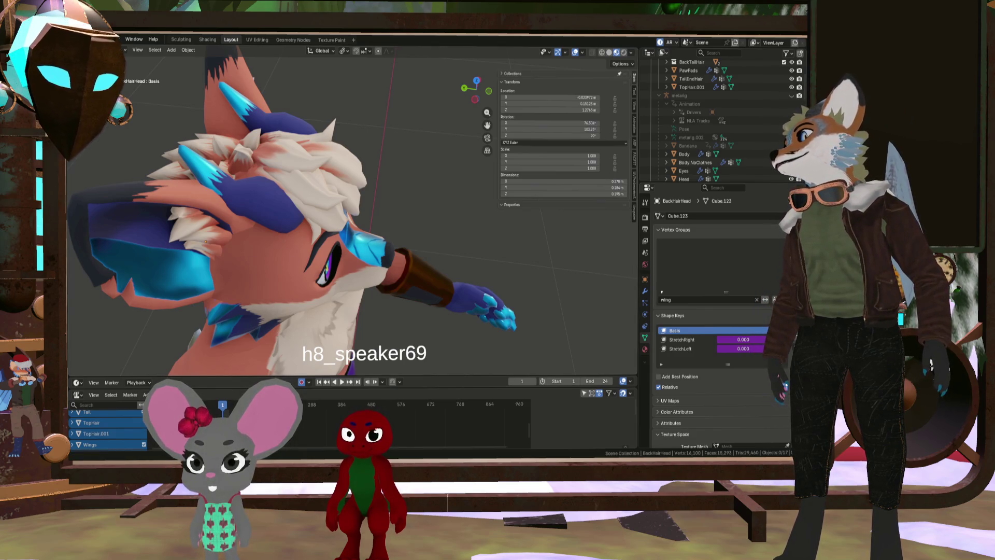
key(alt+Tab)
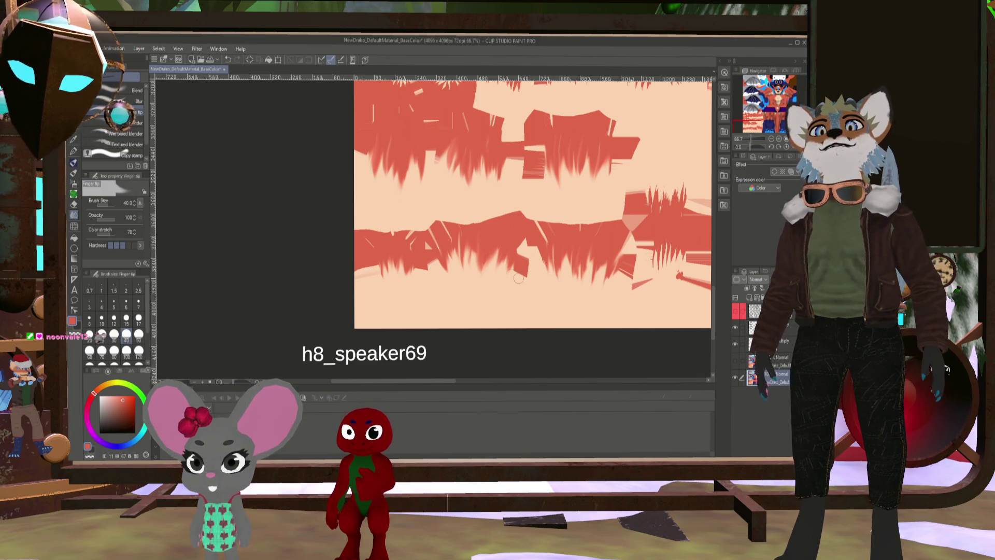
Zoom the canvas and select the Liquify tool with its brush size reduced to 25
scroll(518, 278, up, 1)
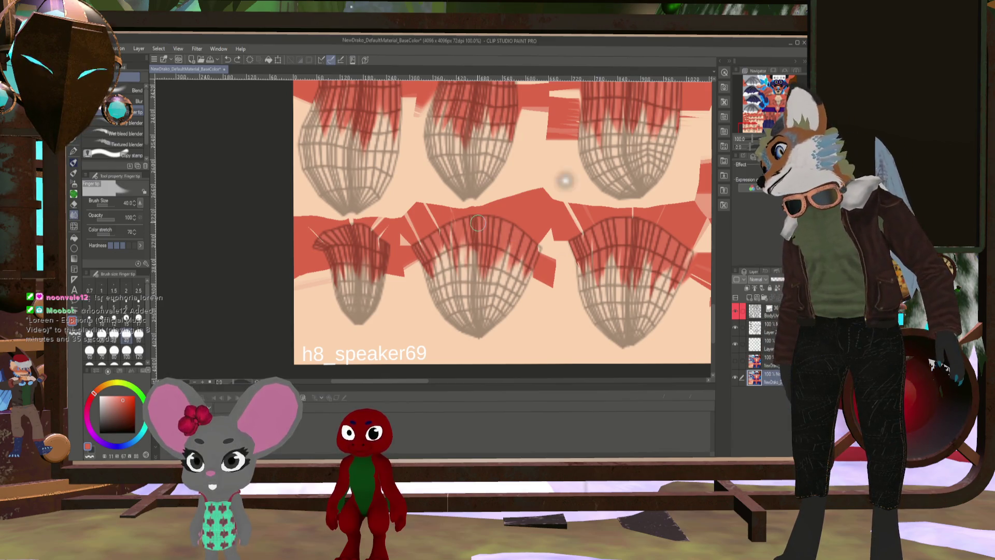
click(74, 226)
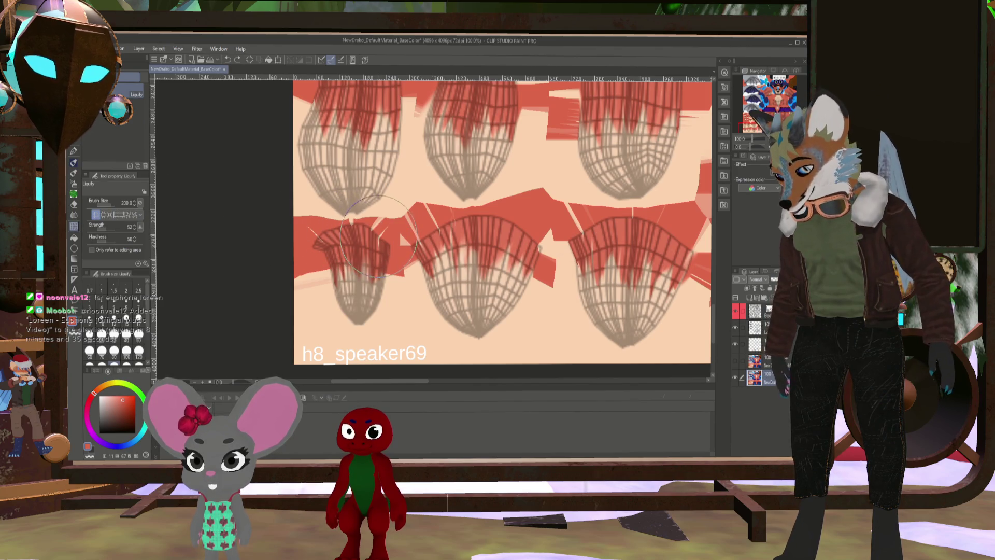
ctrl+alt+drag(378, 236, 300, 259)
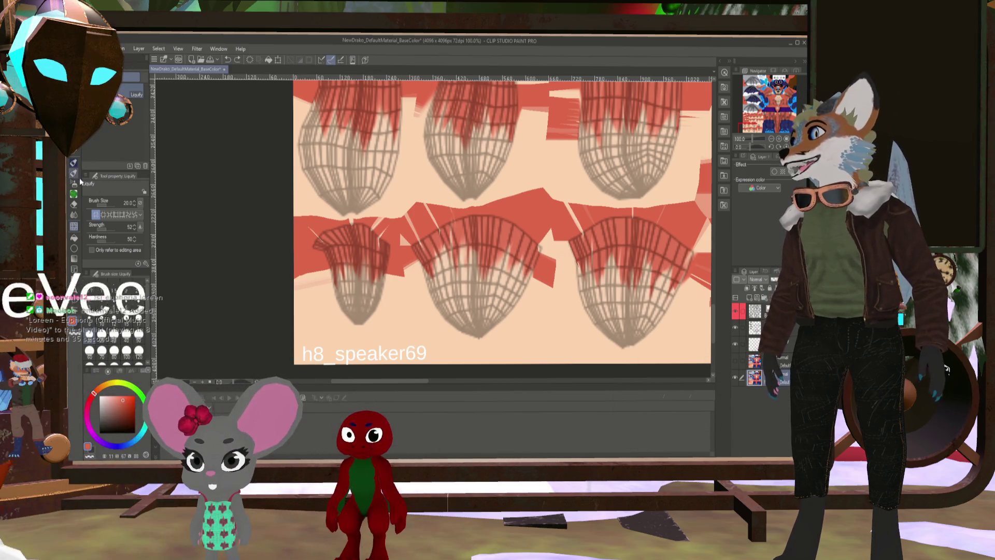
Set the Finger tip brush to 15, then 8, and smudge two hair strands downward
click(74, 214)
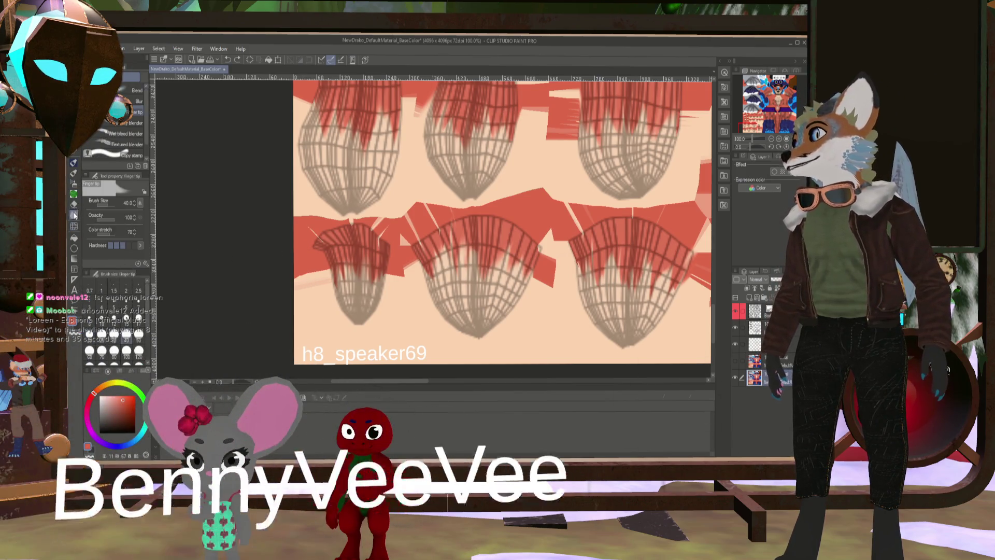
click(126, 319)
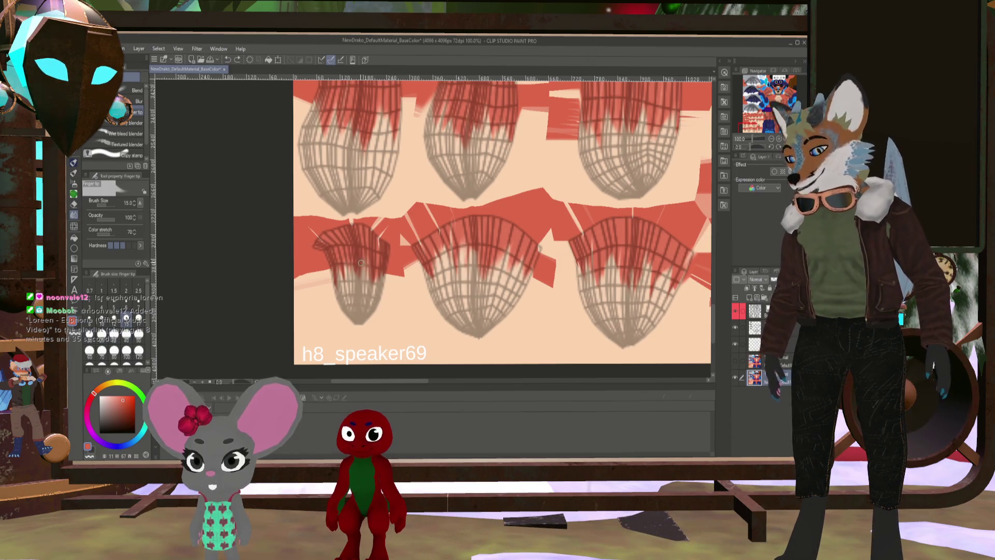
scroll(362, 263, up, 4)
key(bracketleft)
key(bracketleft)
key(bracketleft)
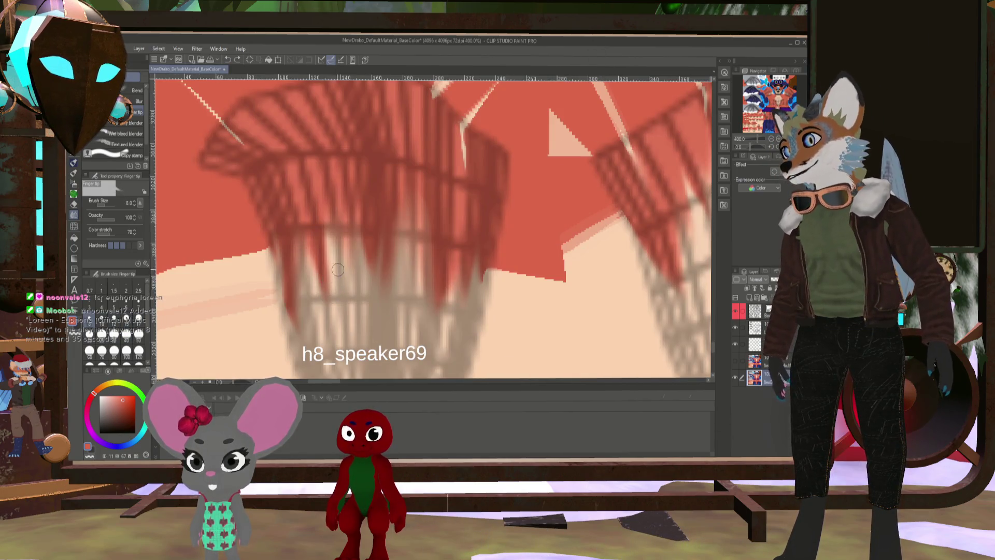
mouse_move(335, 267)
mouse_down()
mouse_move(339, 197)
mouse_move(355, 288)
mouse_up()
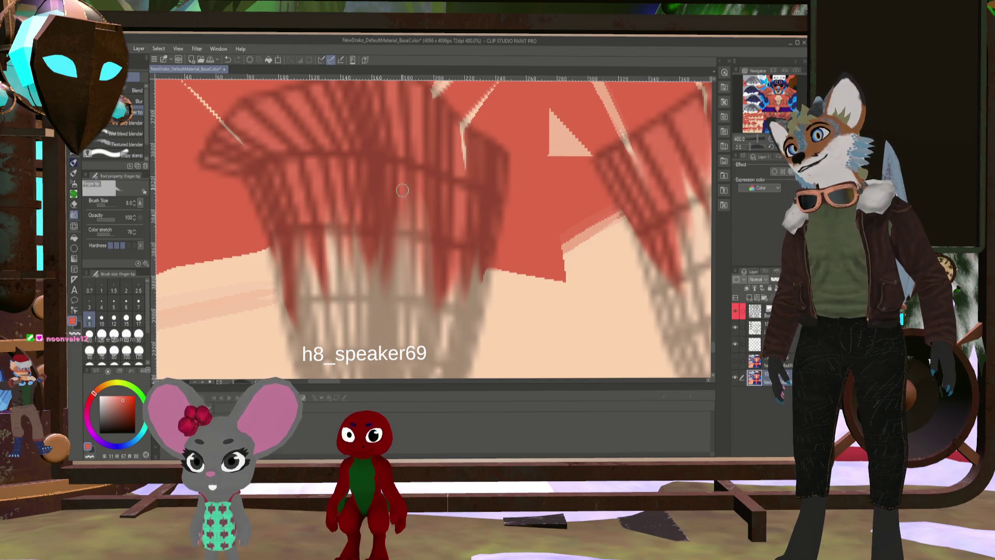
drag(407, 178, 408, 299)
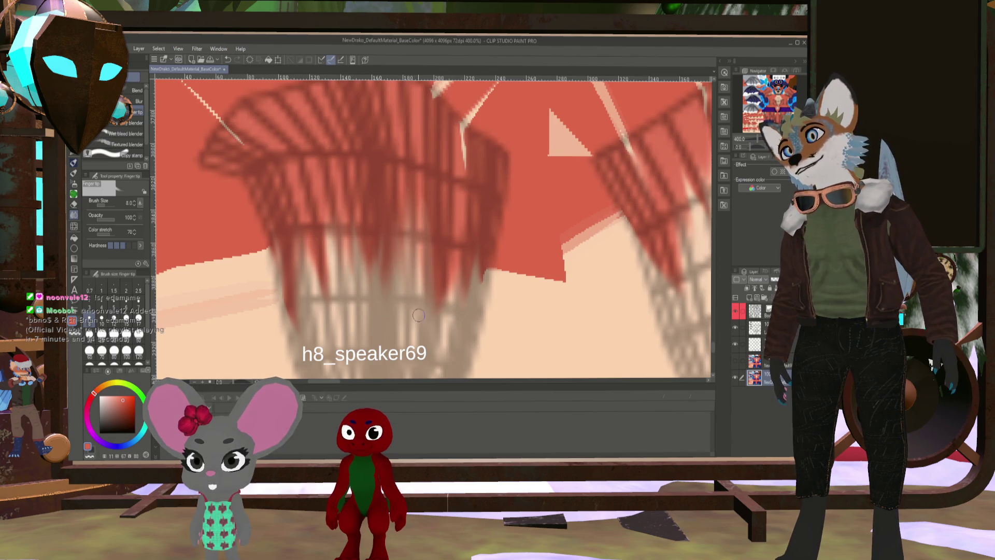
Hide the wireframe, smudge two short strands downward, then show the wireframe again
scroll(477, 151, down, 4)
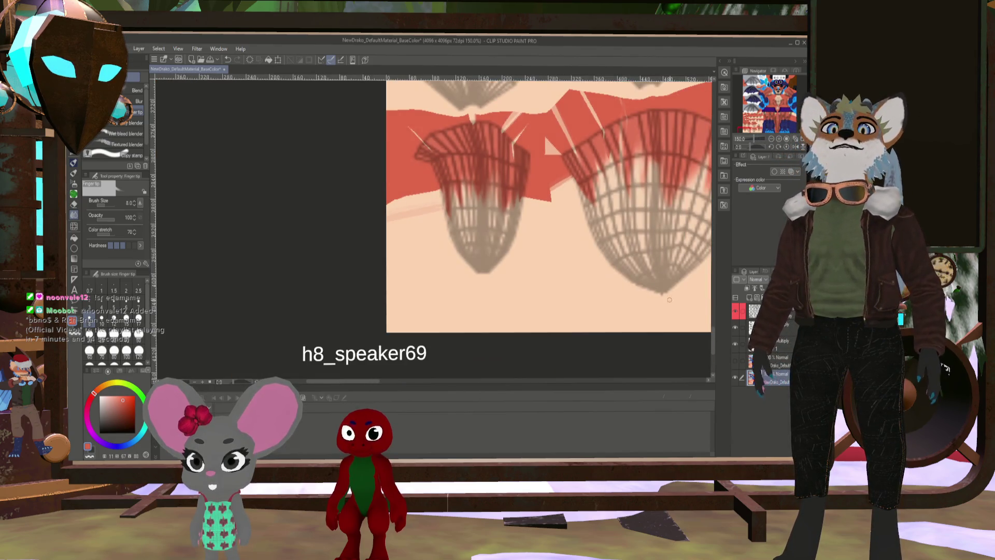
click(737, 313)
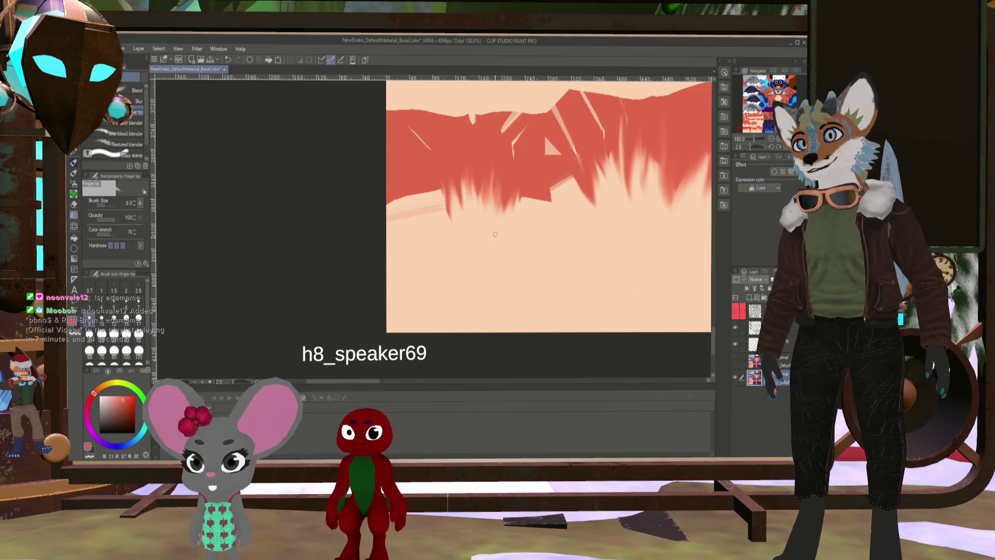
drag(464, 175, 465, 200)
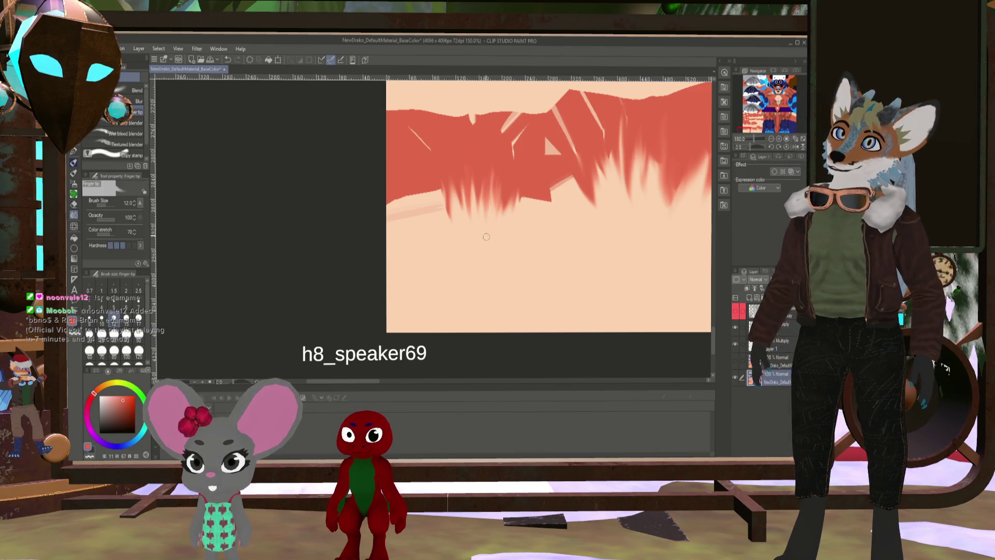
drag(500, 188, 500, 224)
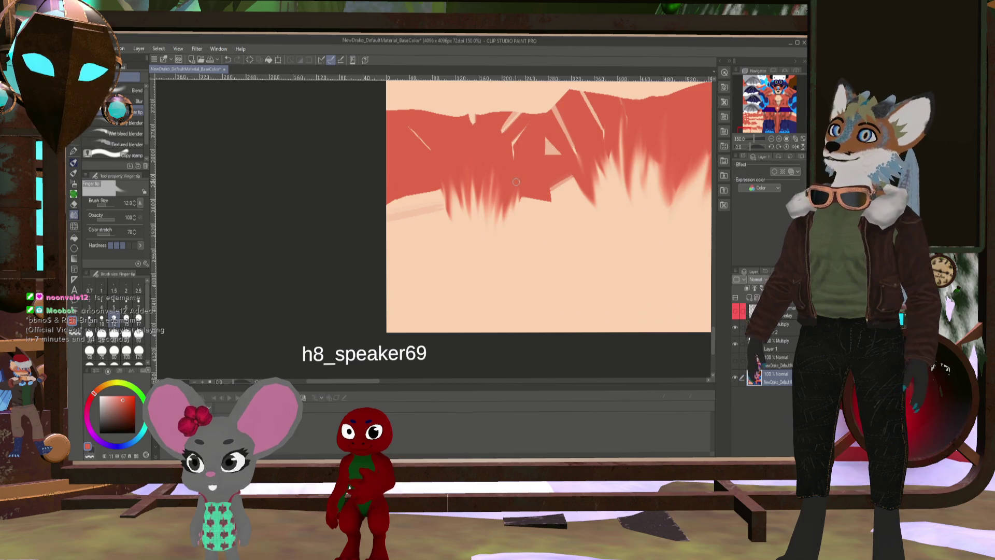
click(741, 313)
At size 25, smudge near the small right-hand pouch and sample the peach base colour for the G-pen
middle_drag(605, 151, 487, 214)
key(bracketright)
key(bracketright)
key(bracketright)
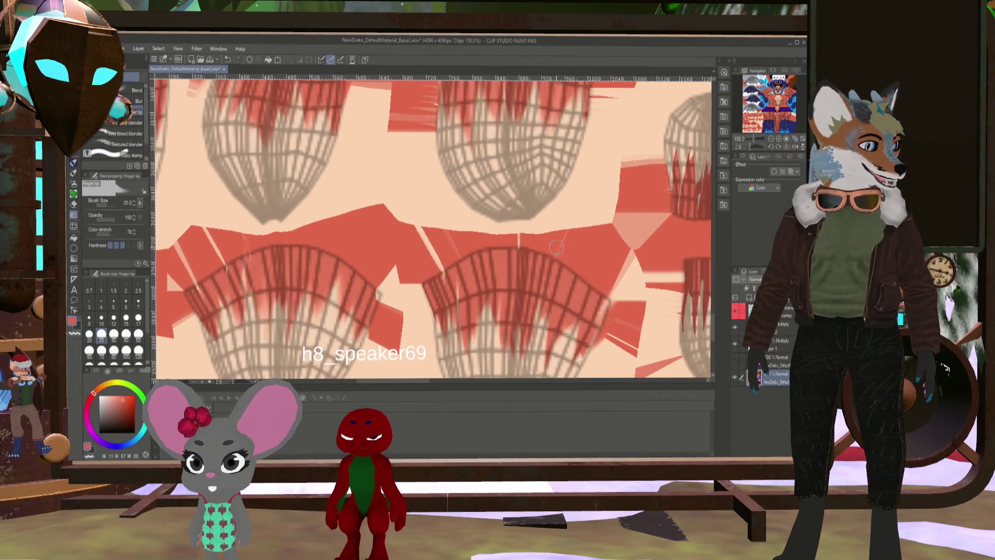
drag(530, 281, 425, 316)
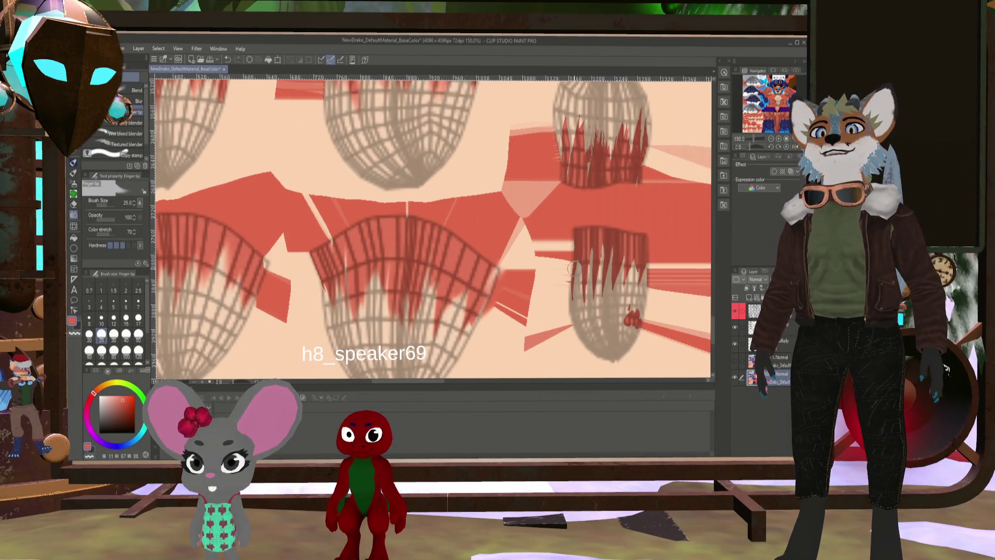
drag(592, 280, 457, 239)
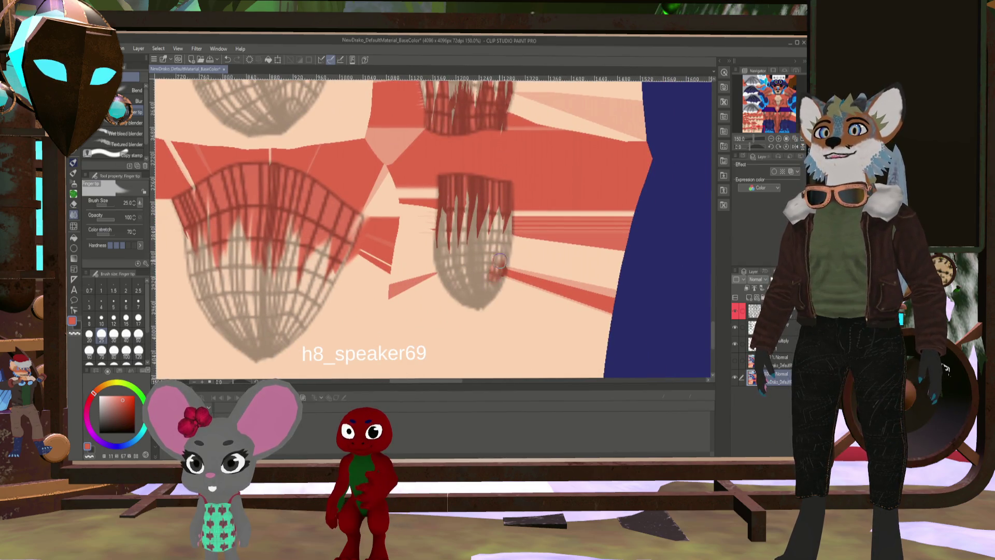
drag(501, 269, 502, 243)
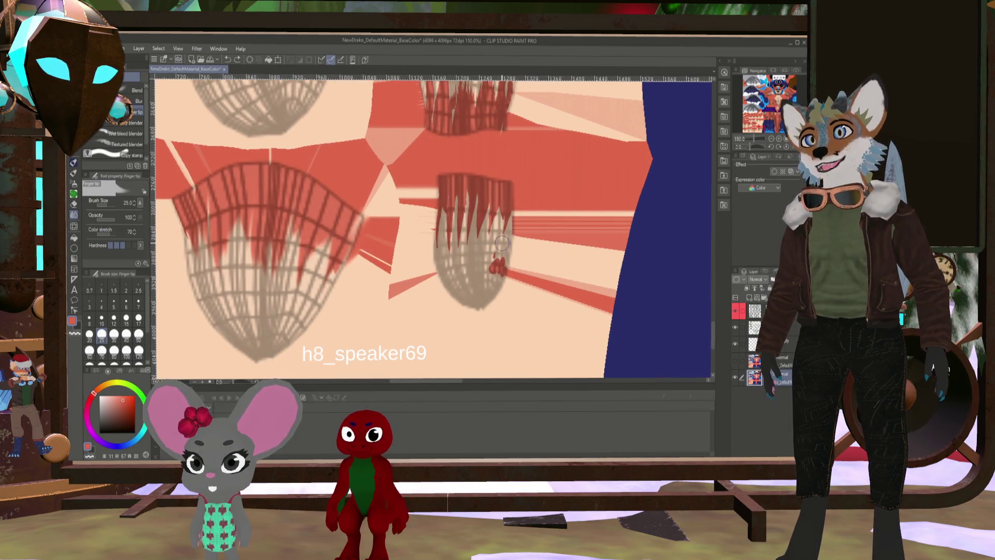
alt+click(485, 326)
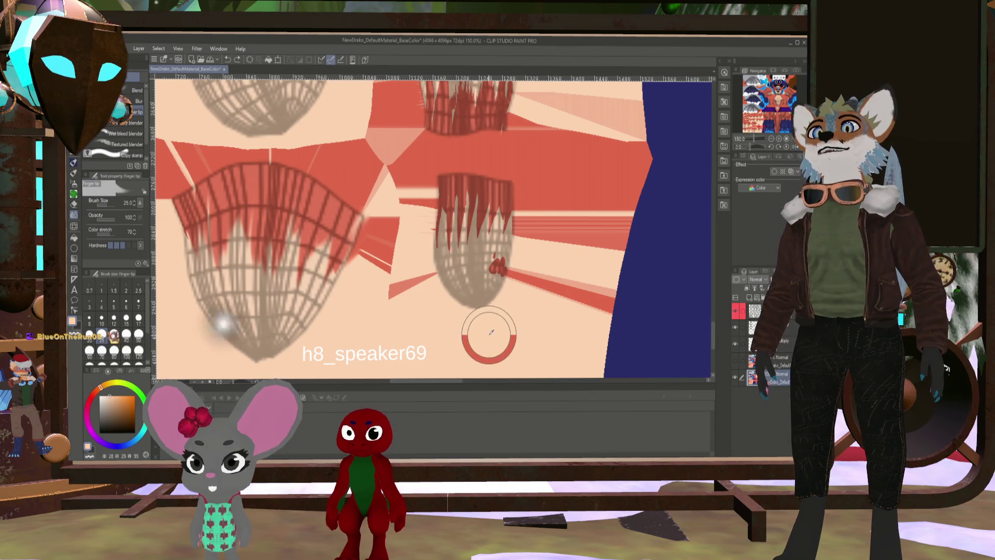
click(73, 159)
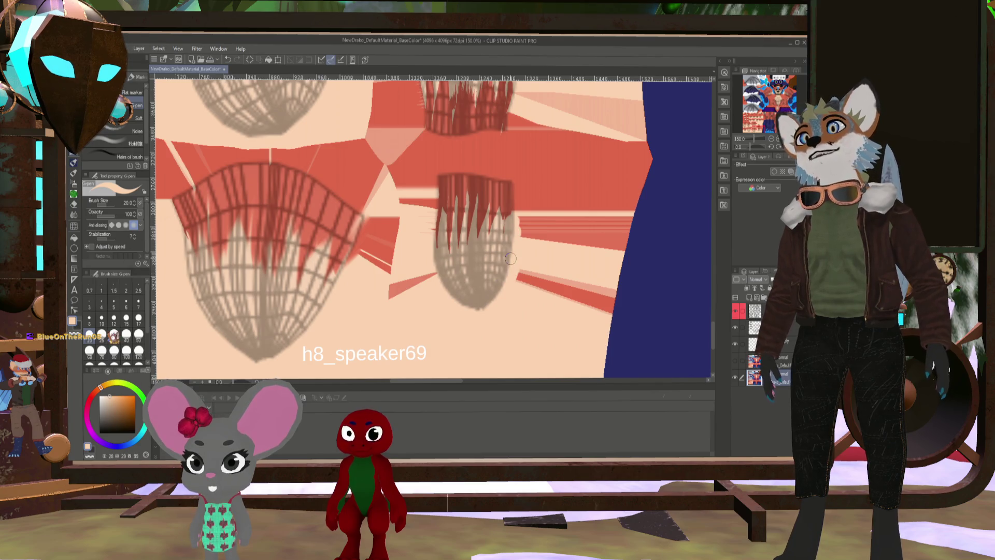
Zoom in and out to frame the hair-tuft UV islands
scroll(516, 235, down, 4)
scroll(468, 185, down, 1)
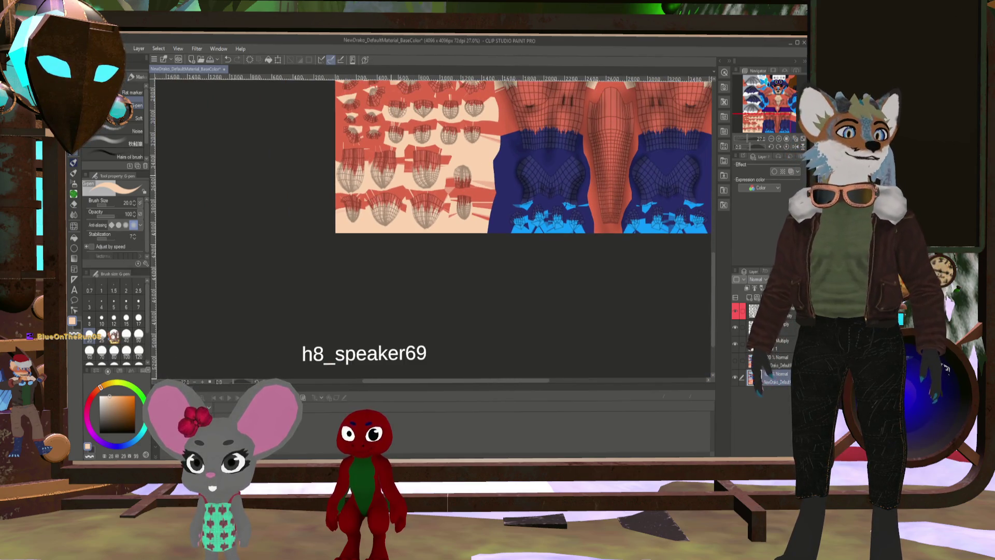
scroll(475, 176, up, 1)
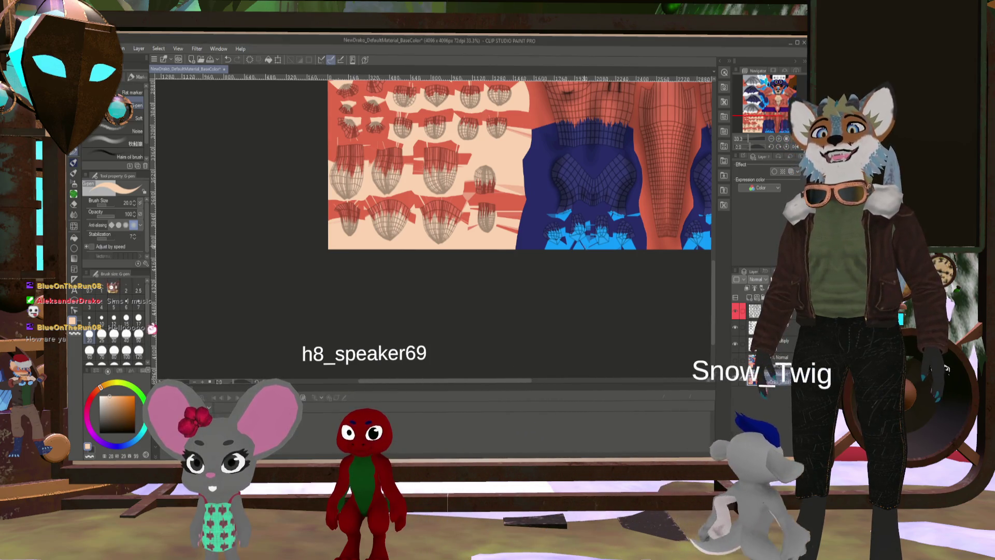
scroll(521, 180, down, 2)
scroll(572, 337, down, 4)
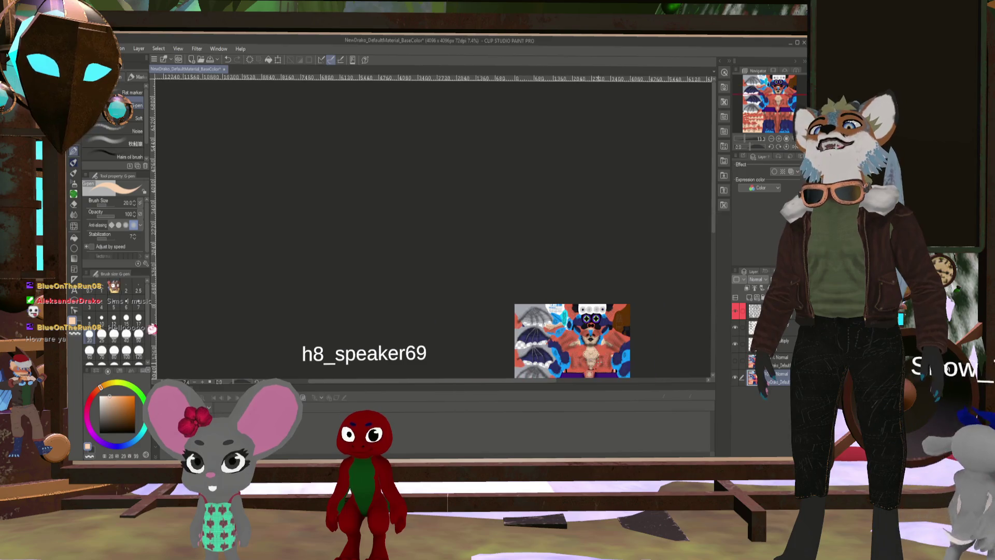
scroll(576, 337, down, 2)
scroll(575, 311, up, 6)
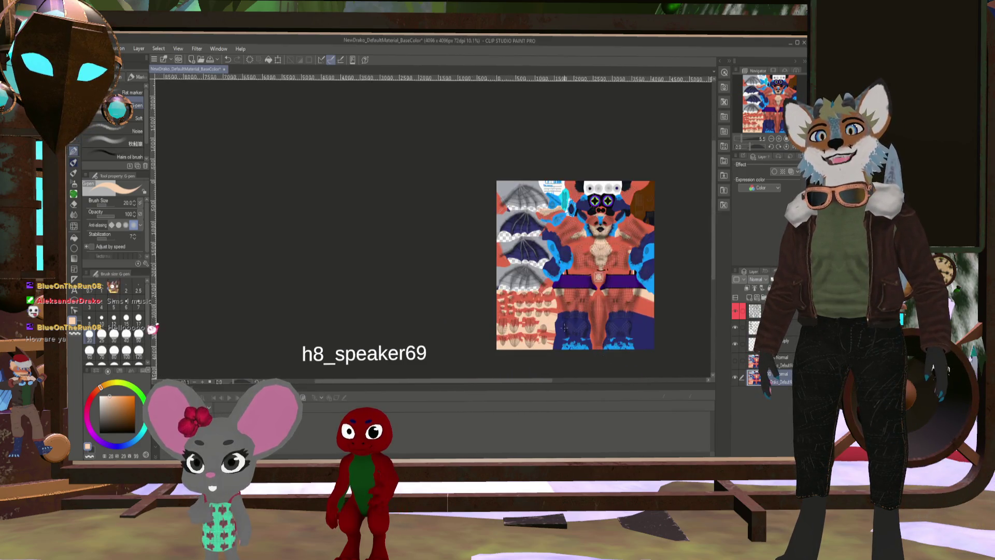
scroll(544, 321, up, 2)
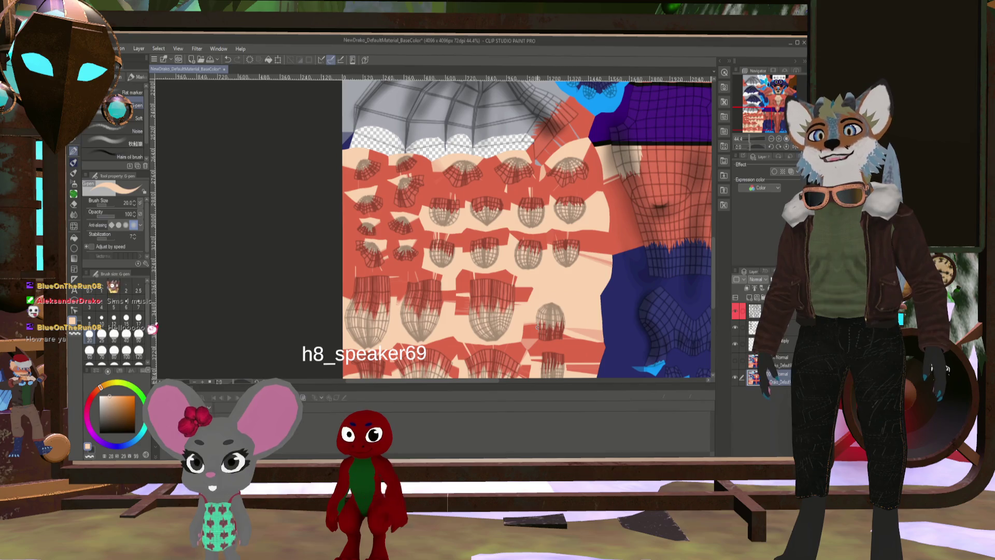
scroll(544, 311, down, 2)
scroll(487, 342, down, 2)
scroll(487, 342, up, 6)
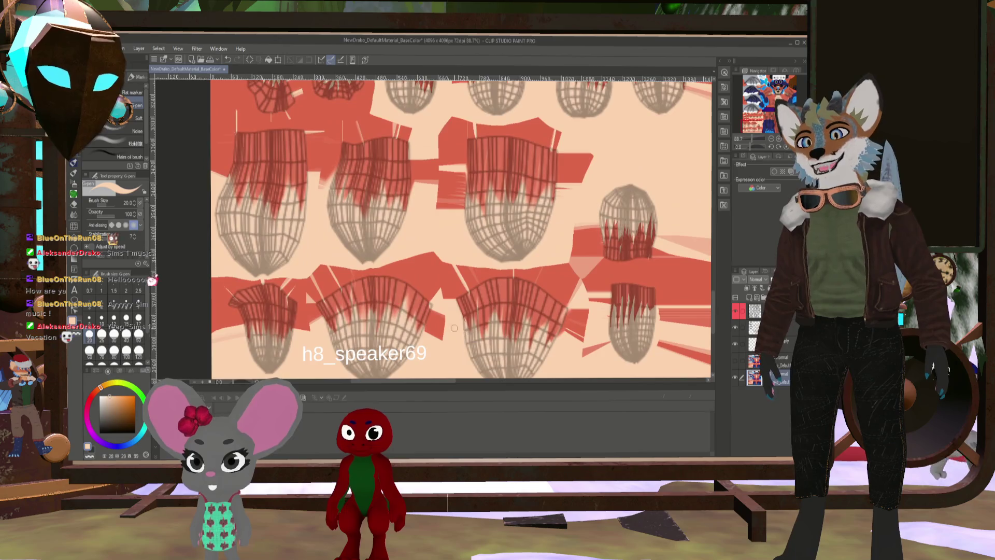
scroll(409, 321, down, 2)
Switch to the Finger tip blend and raise its Color stretch from 70 to 100
key(j)
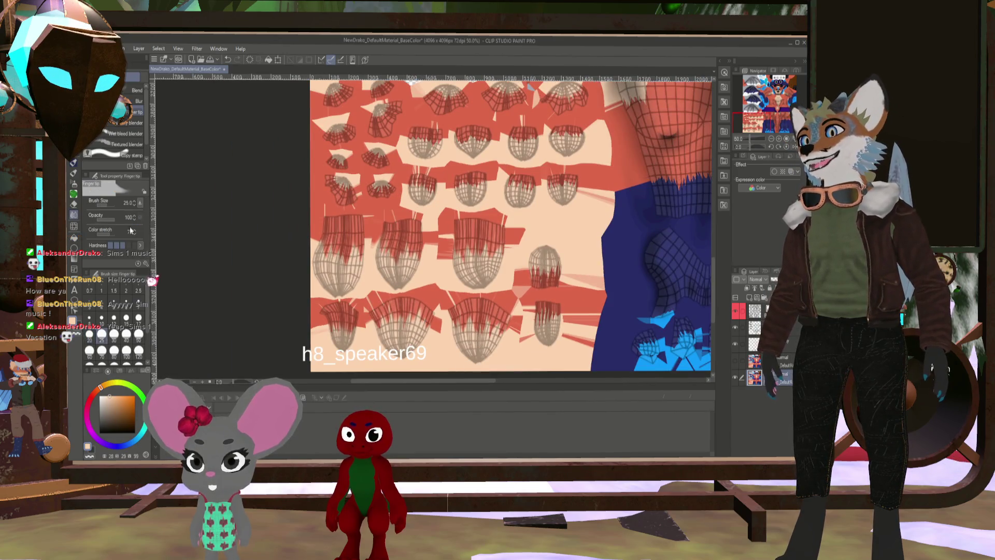
scroll(435, 352, up, 2)
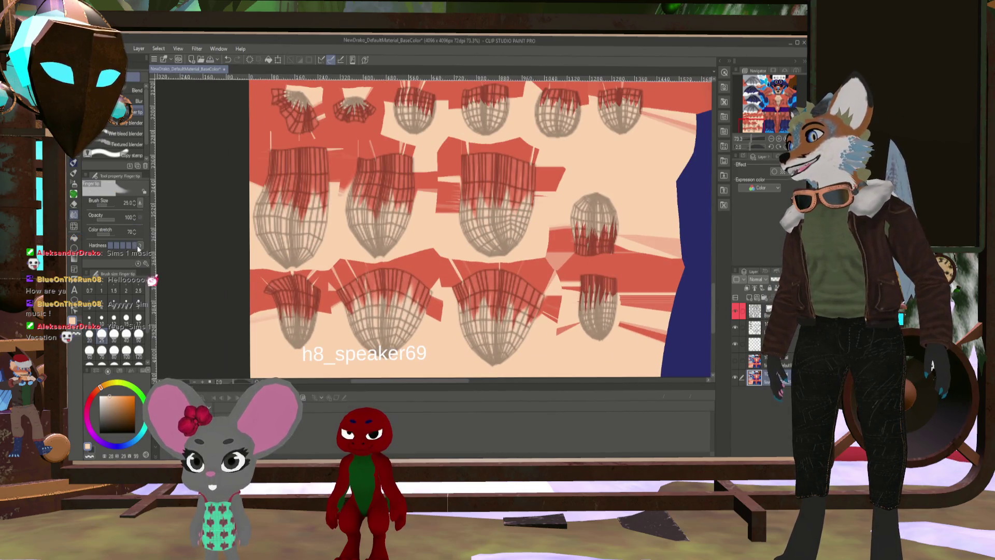
scroll(385, 308, up, 2)
scroll(566, 150, down, 2)
scroll(424, 303, up, 2)
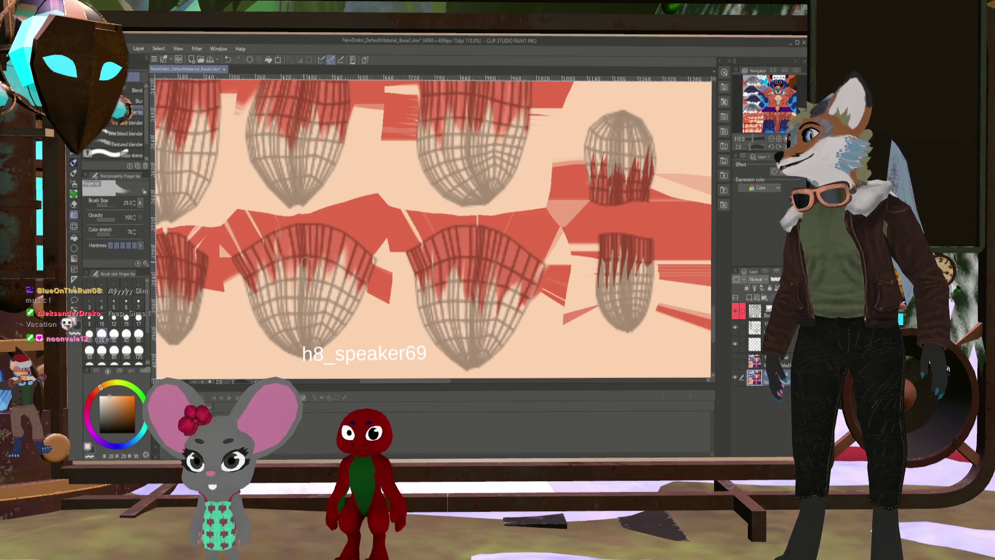
click(116, 233)
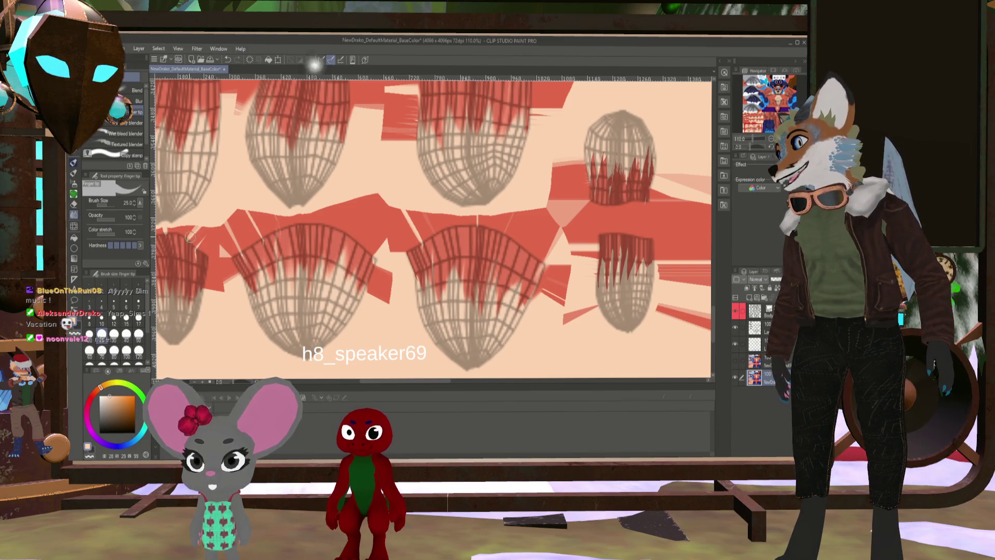
Lower Color stretch to 90 and smudge the first tuft's red fringes down into soft strands
scroll(247, 275, up, 3)
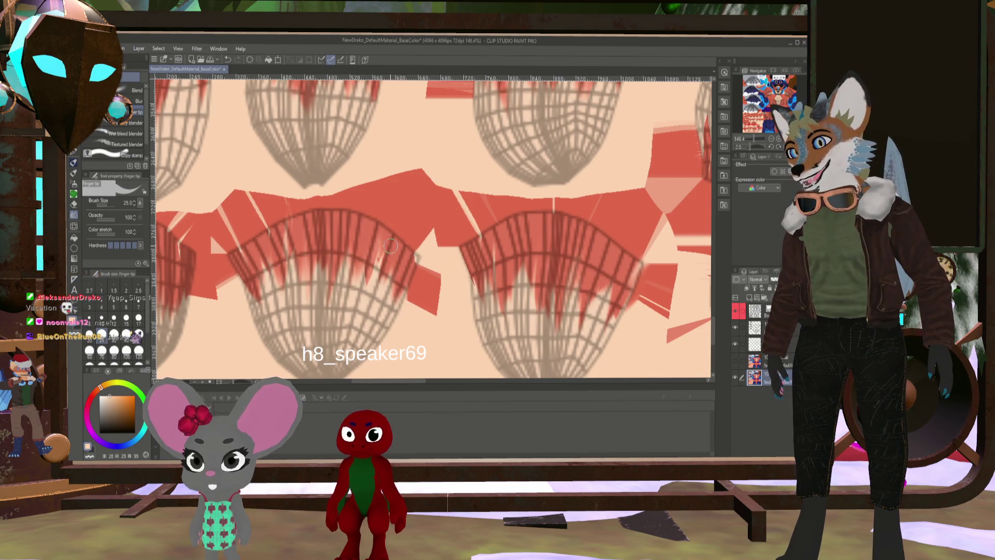
click(135, 233)
click(134, 234)
mouse_move(349, 295)
mouse_down()
mouse_move(336, 249)
mouse_move(333, 301)
mouse_up()
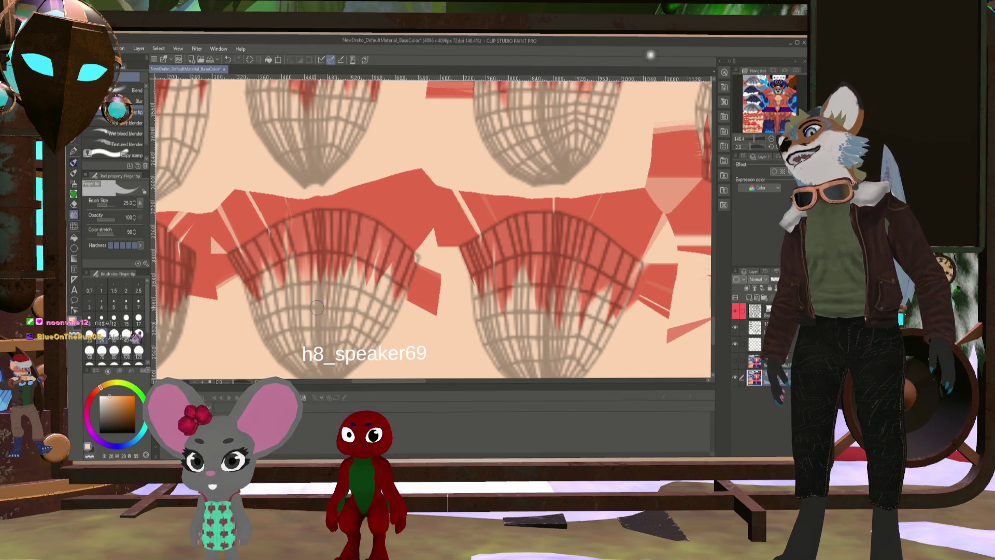
drag(305, 266, 301, 302)
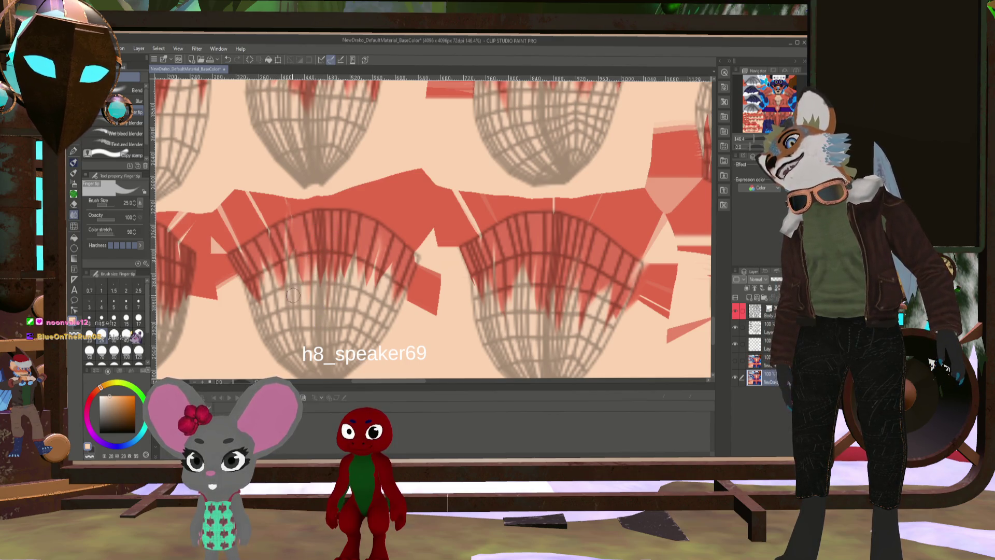
drag(391, 255, 389, 295)
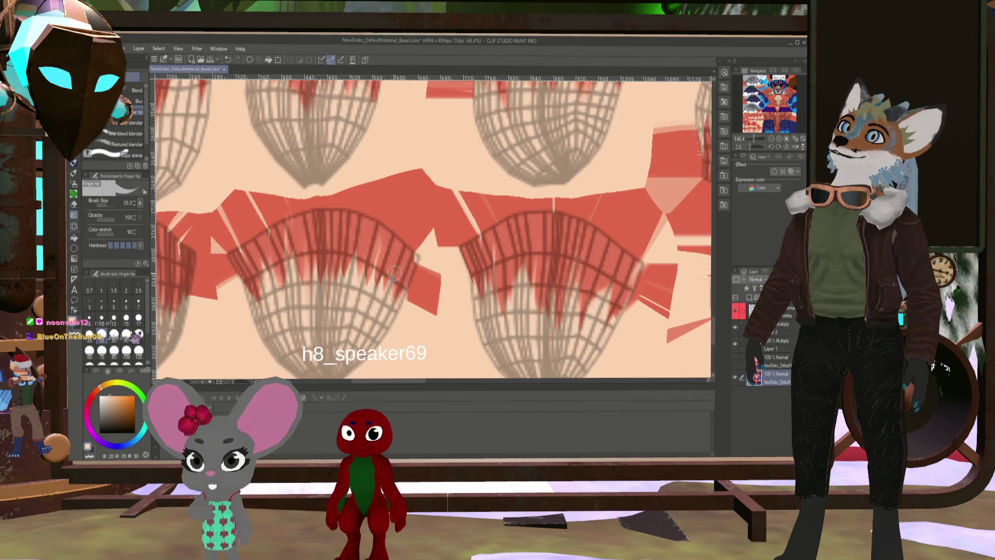
Pull the red fringes of the second tuft, the right-hand tufts and the lower-left tuft downward
drag(524, 257, 521, 317)
drag(526, 255, 527, 318)
drag(506, 284, 513, 324)
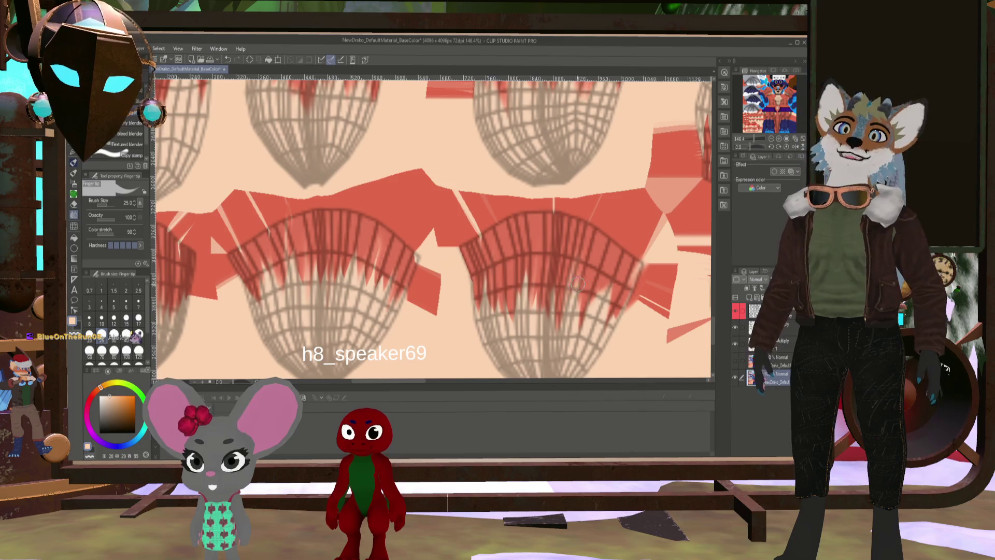
drag(568, 280, 569, 326)
mouse_move(577, 247)
mouse_down()
mouse_move(576, 306)
mouse_move(596, 326)
mouse_up()
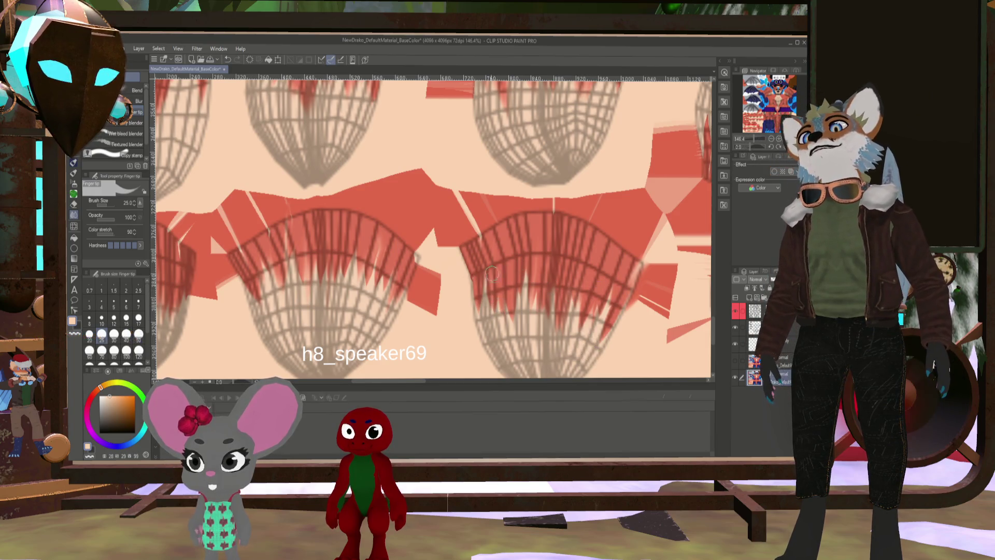
scroll(461, 265, down, 2)
scroll(557, 284, up, 2)
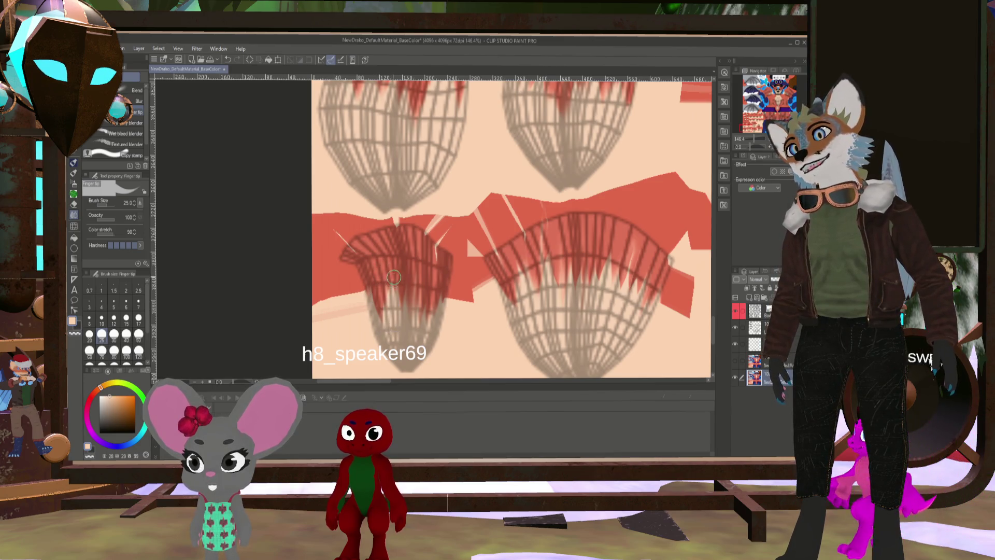
drag(405, 291, 439, 289)
scroll(451, 270, right, 10)
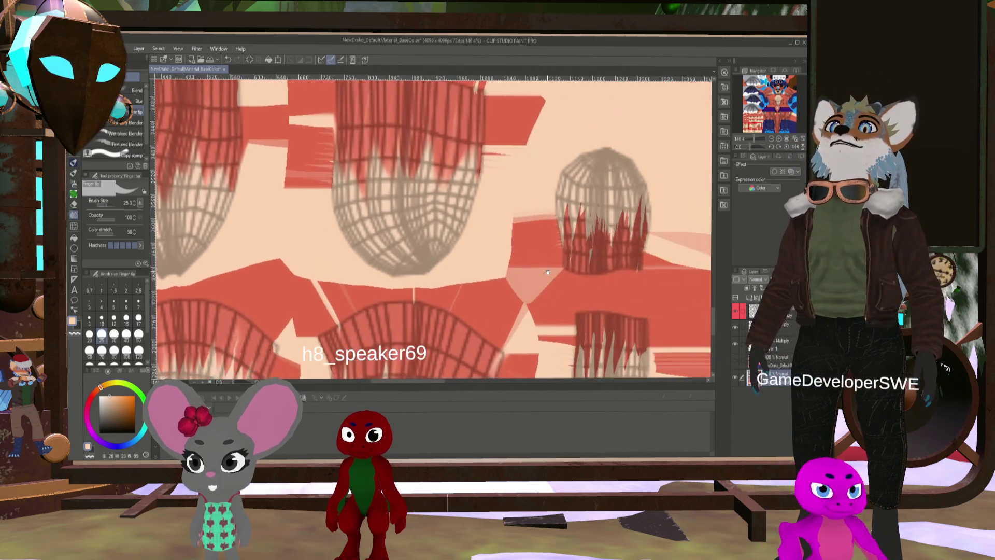
scroll(469, 244, down, 5)
scroll(446, 325, up, 3)
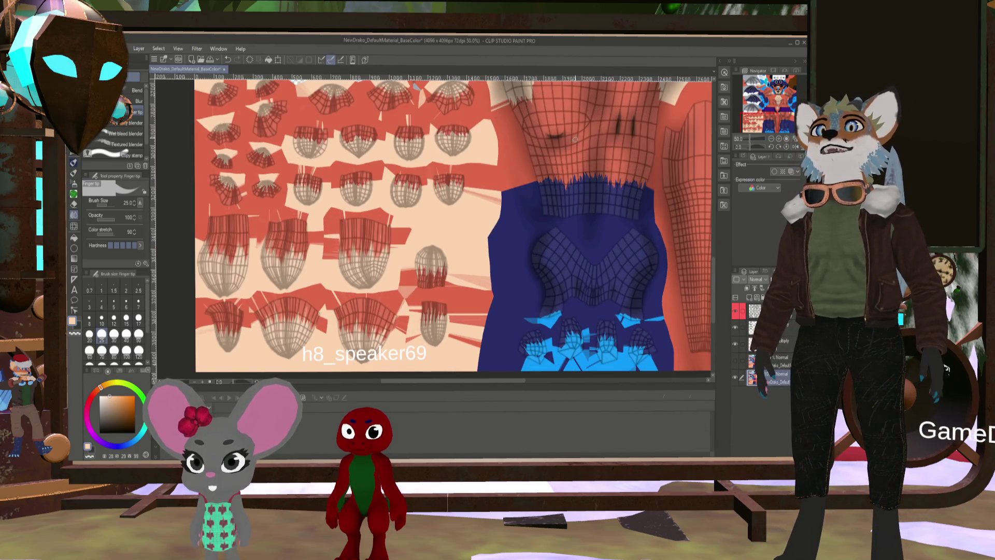
scroll(541, 209, up, 4)
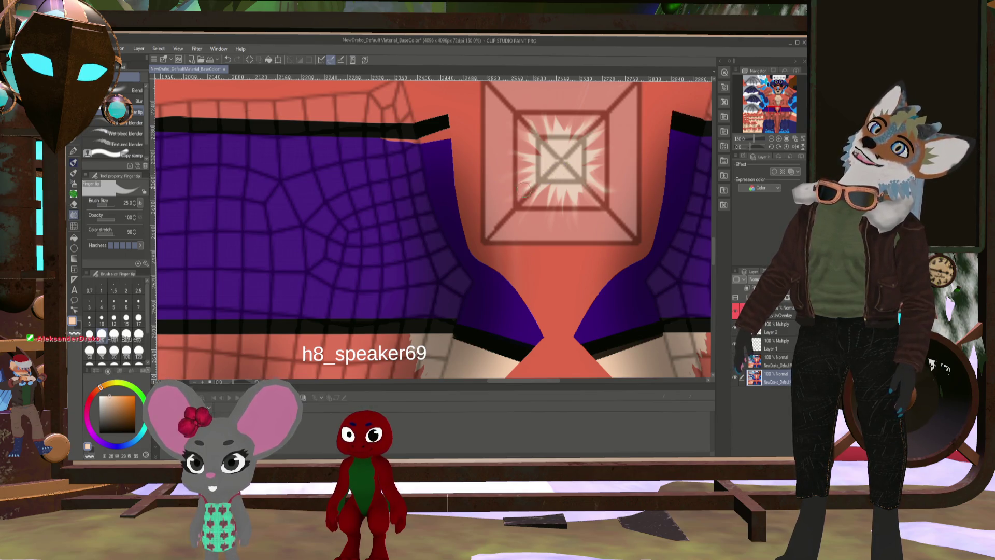
mouse_move(587, 271)
mouse_down()
mouse_move(516, 291)
mouse_move(441, 237)
mouse_move(538, 244)
mouse_move(518, 218)
mouse_move(553, 192)
mouse_up()
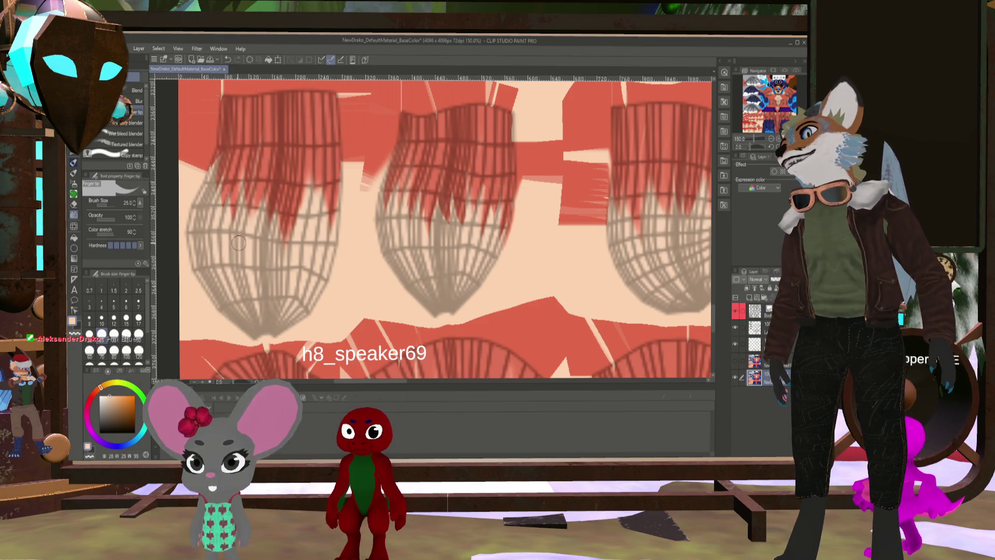
Smudge and extend the red streaks on the left tuft downward, then zoom in
drag(273, 196, 272, 236)
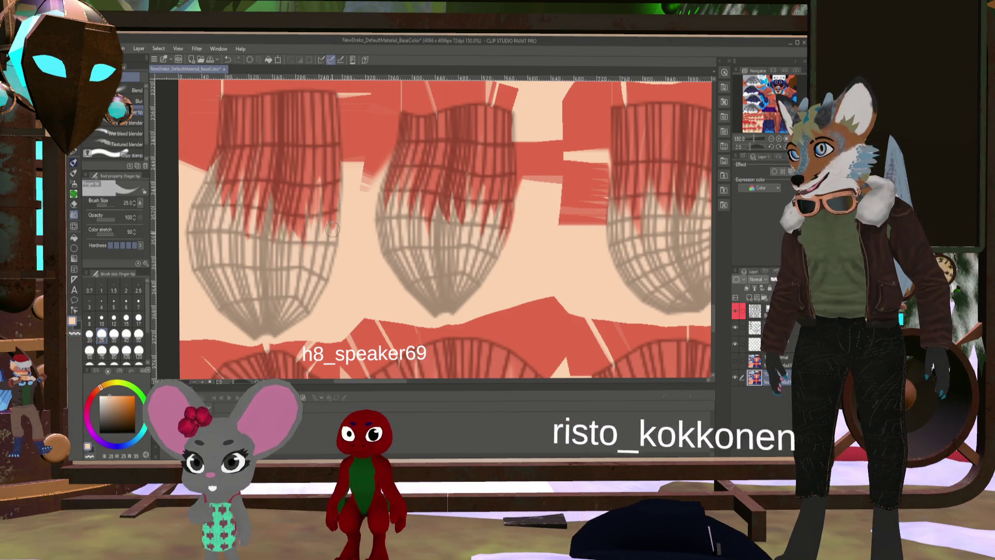
drag(315, 197, 305, 294)
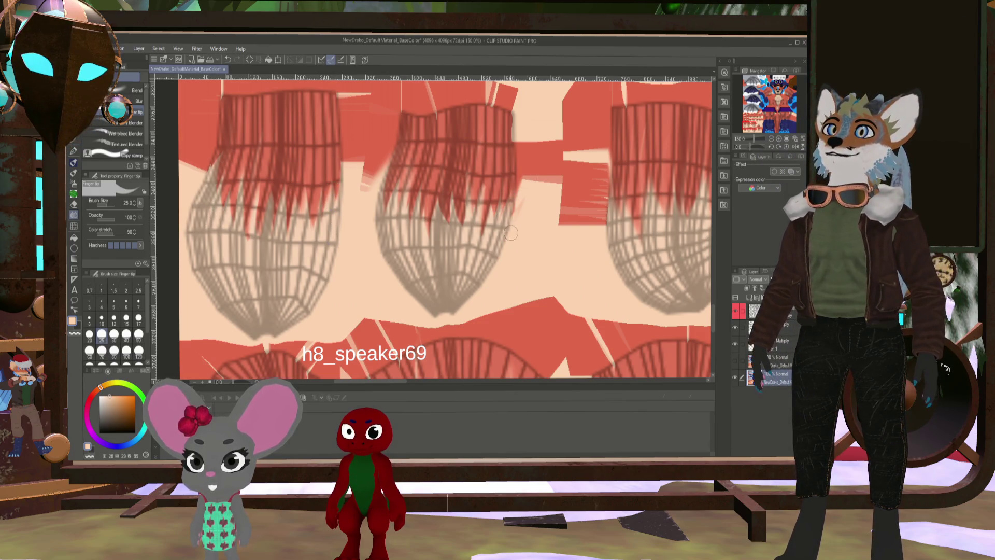
scroll(515, 198, down, 4)
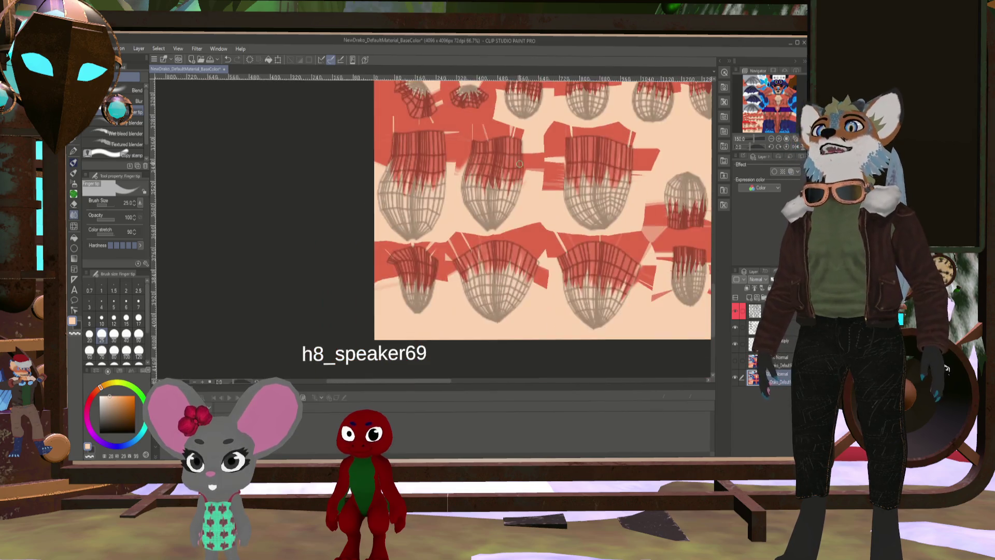
scroll(583, 210, up, 4)
scroll(536, 194, up, 2)
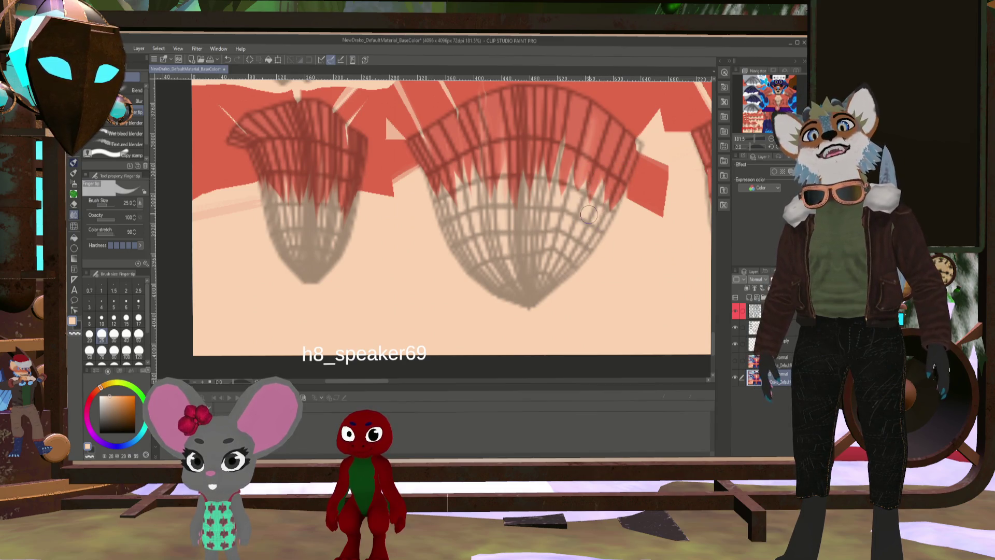
Flip the canvas horizontally and zoom out to check the strands
key(h)
scroll(581, 219, down, 5)
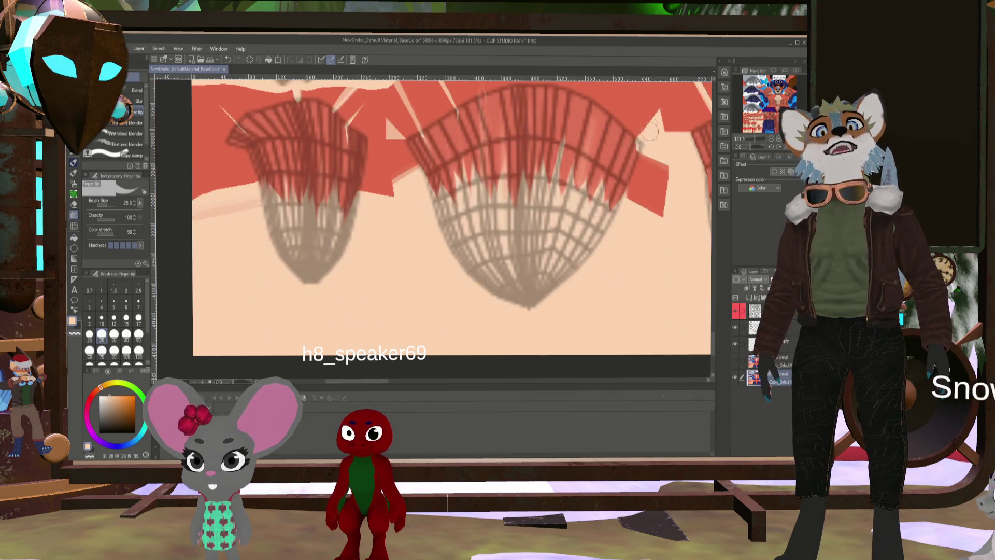
scroll(560, 155, down, 1)
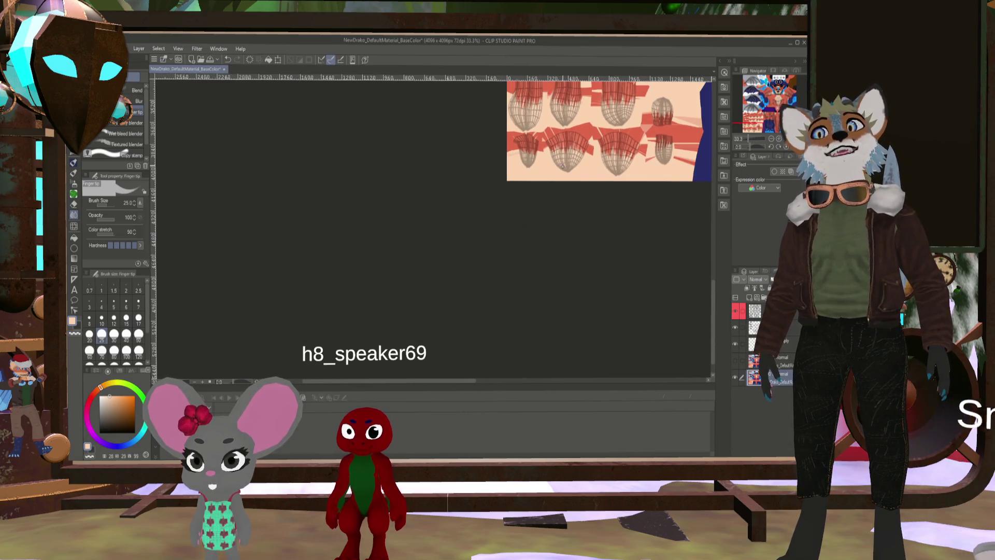
Hide the top wireframe layer over the fur texture and bring up the fox model in Blender
scroll(587, 184, down, 3)
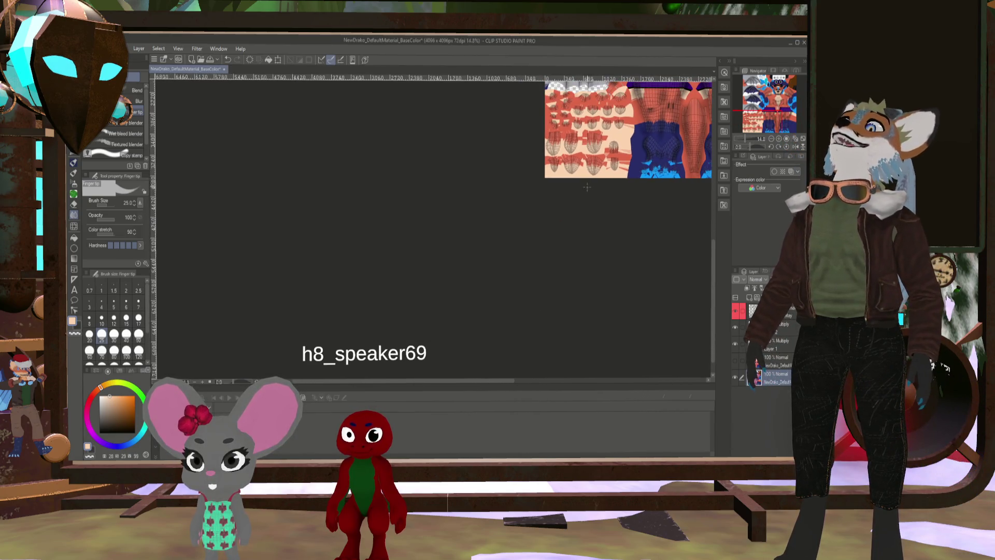
scroll(587, 186, up, 3)
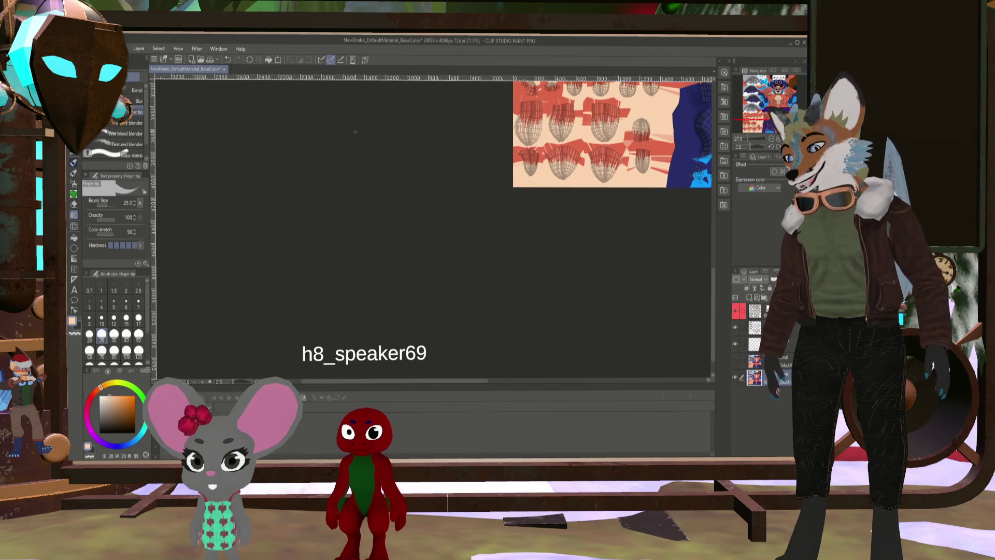
click(737, 312)
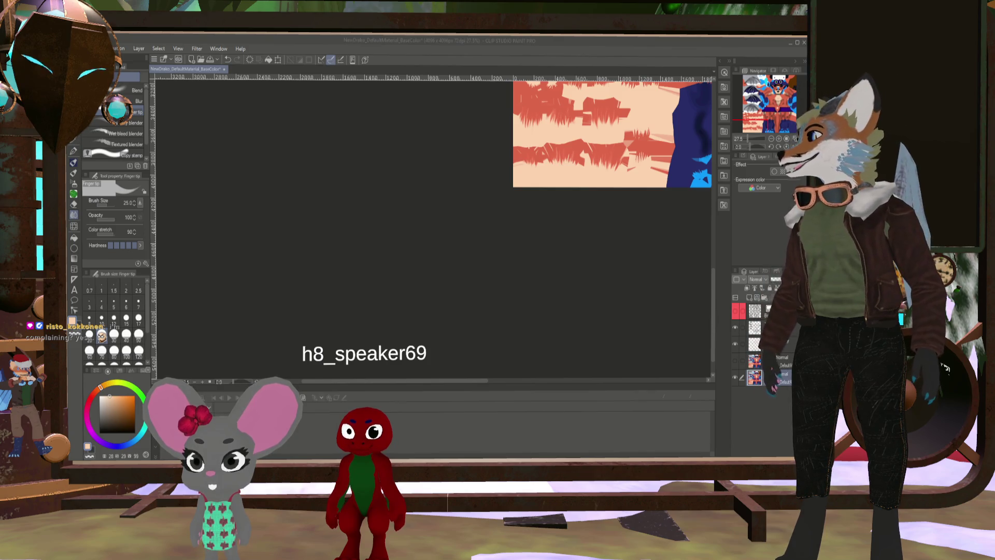
key(alt+Tab)
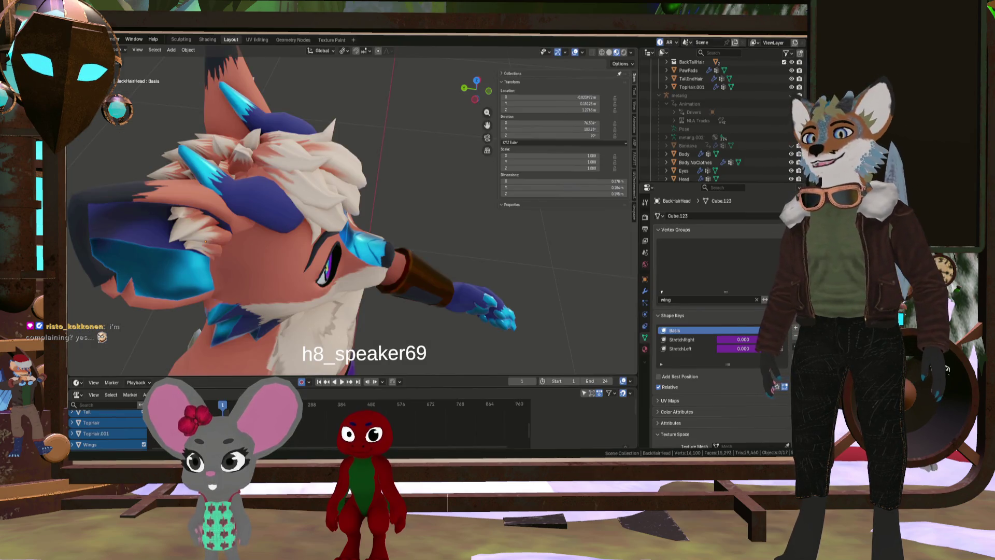
Orbit and zoom around the fox to inspect head, ear and hair-tuft fur from above, behind and front
mouse_move(362, 242)
middle_down()
mouse_move(343, 244)
mouse_move(329, 279)
mouse_move(167, 222)
mouse_move(186, 210)
mouse_move(314, 193)
mouse_move(125, 276)
mouse_move(256, 263)
mouse_move(280, 275)
mouse_move(182, 293)
mouse_move(220, 273)
mouse_move(237, 281)
mouse_move(196, 312)
middle_up()
scroll(300, 314, up, 5)
middle_drag(300, 312, 267, 312)
scroll(300, 315, down, 4)
mouse_move(328, 318)
middle_down()
mouse_move(307, 324)
mouse_move(363, 320)
mouse_move(343, 325)
mouse_move(359, 311)
mouse_move(207, 313)
mouse_move(173, 303)
mouse_move(361, 316)
mouse_move(409, 264)
mouse_move(356, 285)
mouse_move(265, 292)
mouse_move(118, 283)
mouse_move(641, 269)
middle_up()
scroll(362, 317, up, 4)
mouse_move(511, 287)
middle_down()
mouse_move(428, 262)
mouse_move(378, 289)
mouse_move(516, 299)
mouse_move(493, 286)
middle_up()
scroll(427, 294, down, 3)
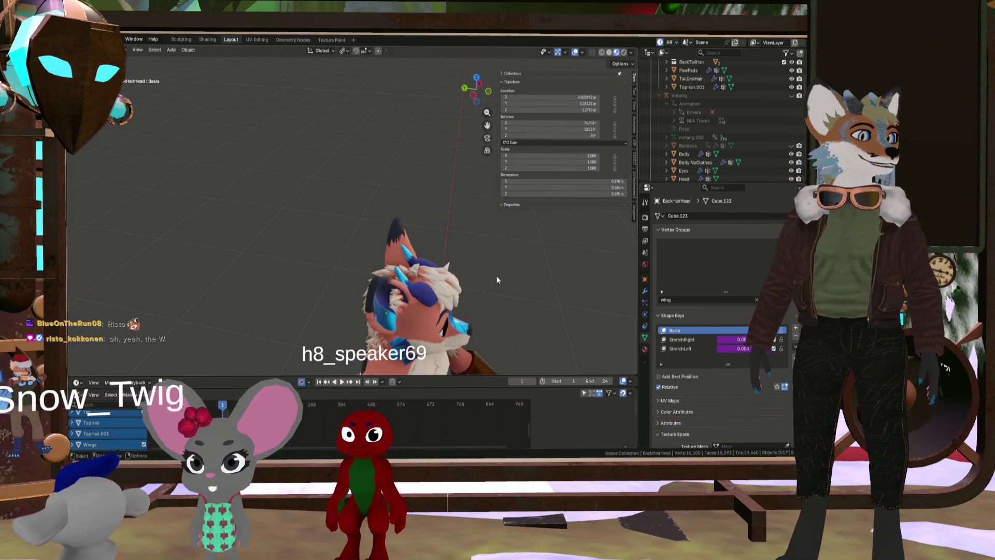
scroll(400, 244, up, 3)
mouse_move(496, 279)
middle_down()
mouse_move(399, 244)
mouse_move(353, 293)
mouse_move(359, 262)
mouse_move(440, 253)
mouse_move(368, 272)
mouse_move(427, 262)
mouse_move(385, 281)
mouse_move(434, 285)
middle_up()
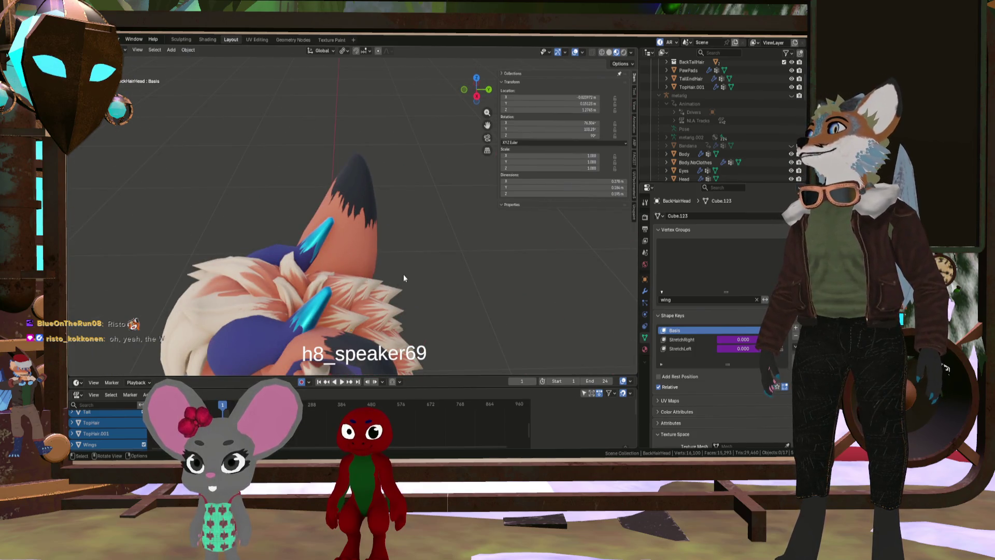
middle_drag(404, 278, 434, 286)
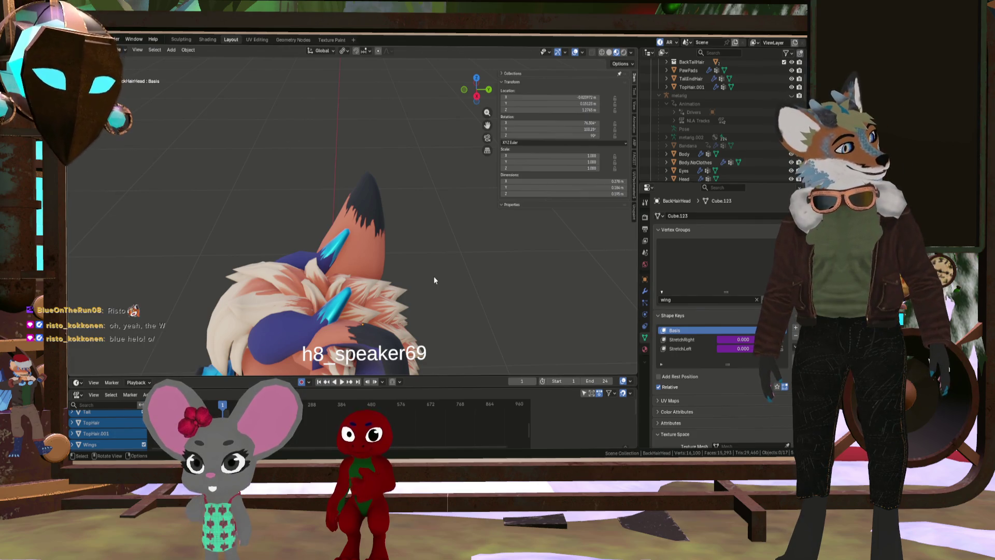
mouse_move(360, 307)
middle_down()
mouse_move(288, 330)
mouse_move(397, 312)
mouse_move(375, 296)
mouse_move(455, 198)
mouse_move(450, 247)
mouse_move(460, 235)
mouse_move(431, 220)
mouse_move(397, 252)
mouse_move(400, 282)
mouse_move(372, 215)
mouse_move(359, 276)
mouse_move(336, 296)
mouse_move(414, 288)
mouse_move(425, 303)
middle_up()
Zoom into the head fur and orbit to a rear view of both ears, then return to Clip Studio Paint
scroll(350, 266, up, 5)
mouse_move(350, 267)
middle_down()
mouse_move(294, 225)
mouse_move(318, 283)
mouse_move(341, 160)
mouse_move(341, 209)
mouse_move(307, 201)
mouse_move(281, 180)
mouse_move(347, 239)
mouse_move(389, 244)
mouse_move(285, 230)
mouse_move(457, 288)
mouse_move(367, 256)
mouse_move(393, 265)
mouse_move(355, 267)
mouse_move(396, 278)
mouse_move(374, 259)
middle_up()
scroll(328, 225, up, 3)
scroll(383, 253, up, 2)
middle_drag(421, 207, 447, 234)
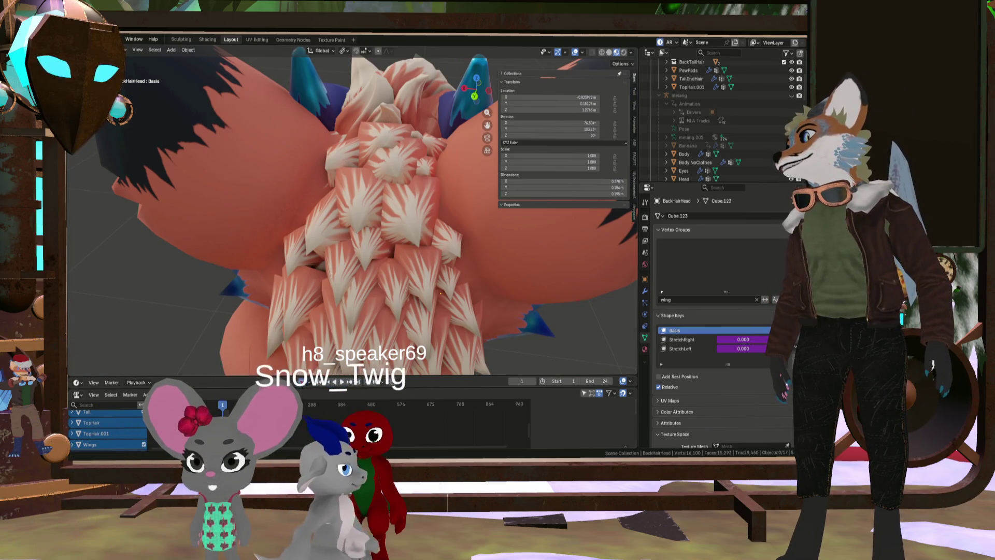
key(alt+Tab)
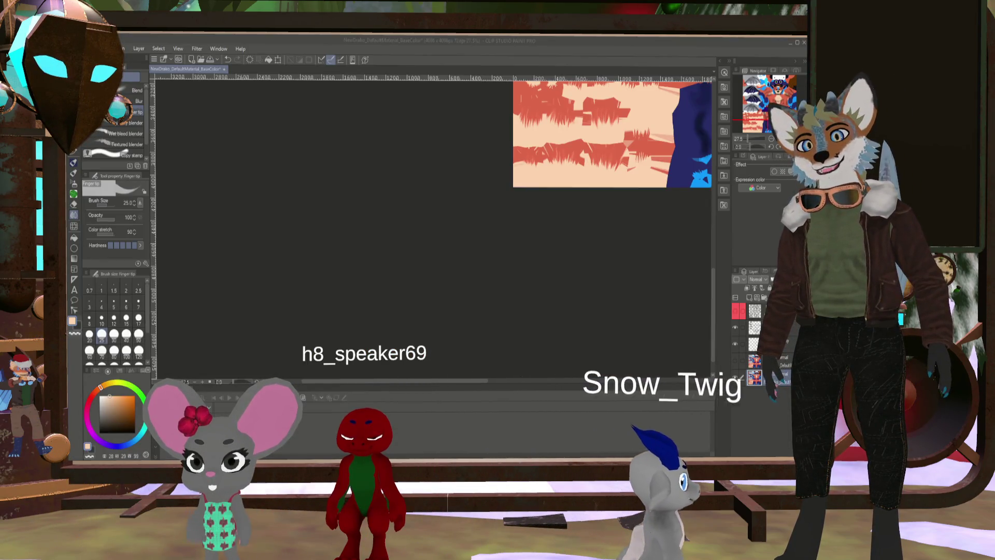
Zoom in on the chest star patch, raise the smudge brush to size 50, and zoom back out
scroll(554, 242, up, 3)
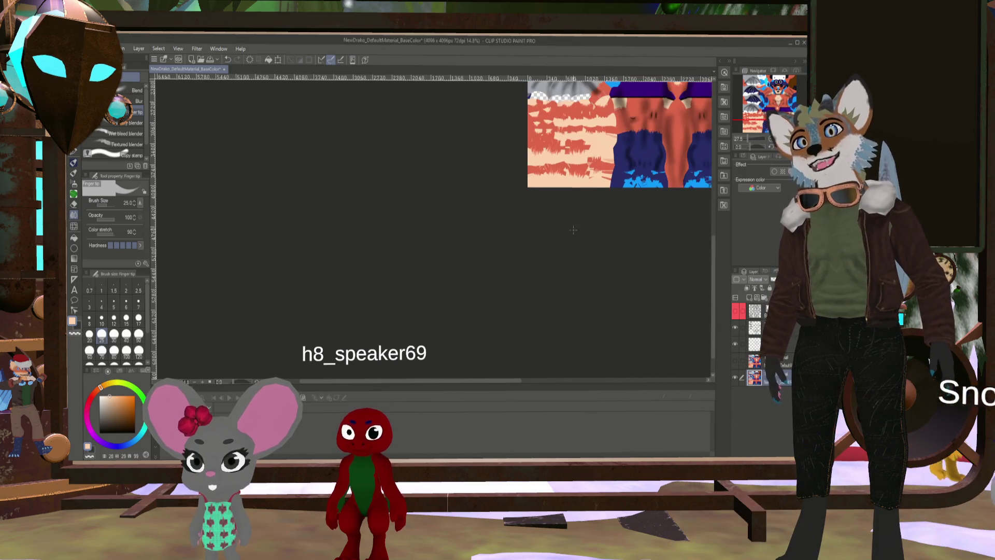
scroll(554, 243, up, 5)
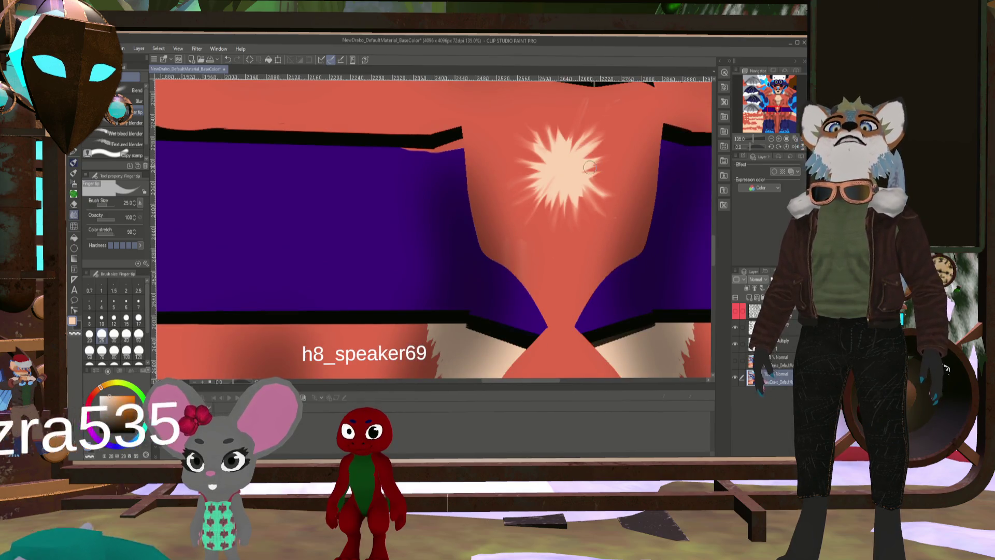
key(bracketright)
key(bracketright)
key(bracketright)
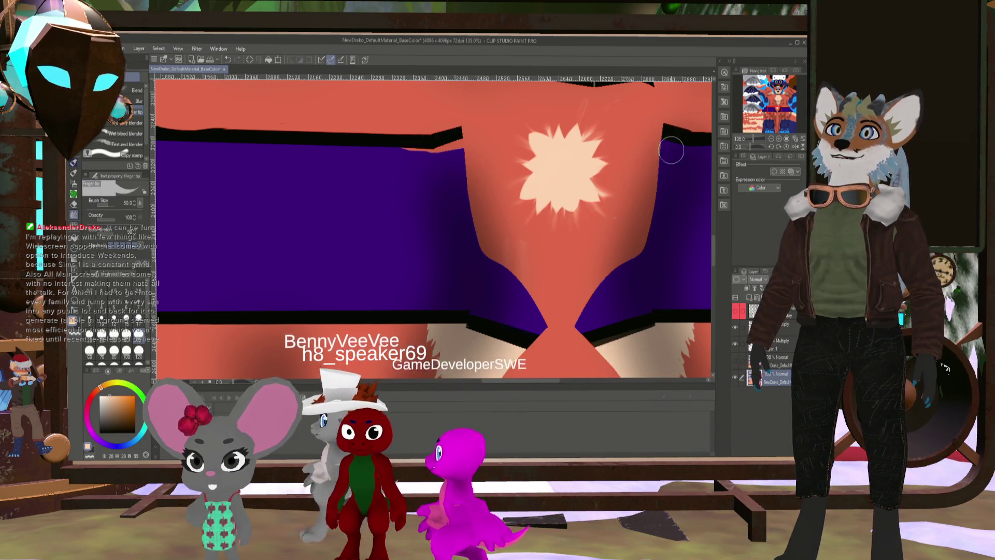
scroll(591, 207, down, 3)
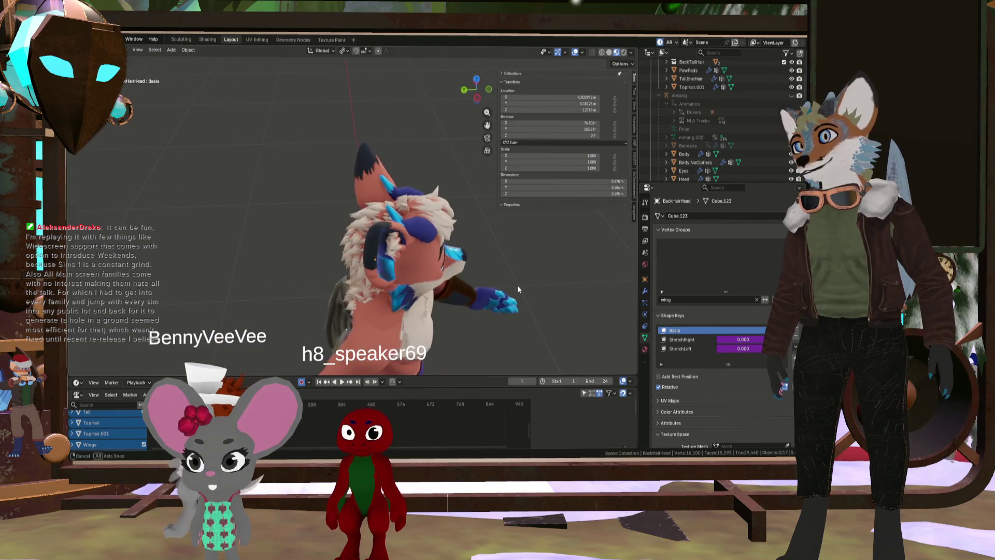
Orbit around the fox's chest fur and ears from several sides, then go back to Clip Studio Paint
mouse_move(363, 272)
middle_down()
mouse_move(400, 251)
mouse_move(378, 230)
middle_up()
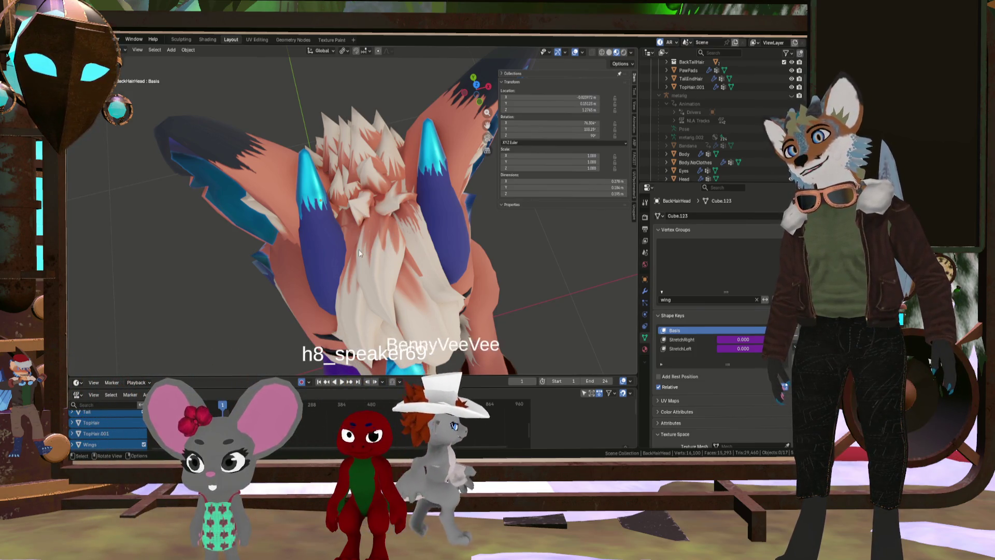
mouse_move(365, 238)
middle_down()
mouse_move(462, 227)
mouse_move(418, 277)
mouse_move(353, 232)
mouse_move(321, 264)
middle_up()
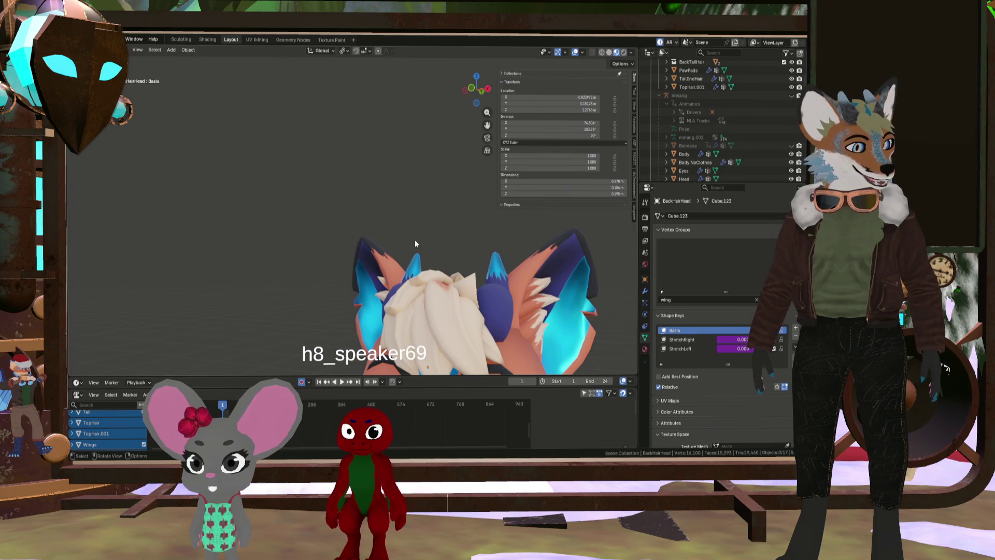
mouse_move(386, 300)
middle_down()
mouse_move(372, 311)
mouse_move(375, 290)
mouse_move(433, 306)
mouse_move(353, 319)
middle_up()
scroll(363, 321, down, 5)
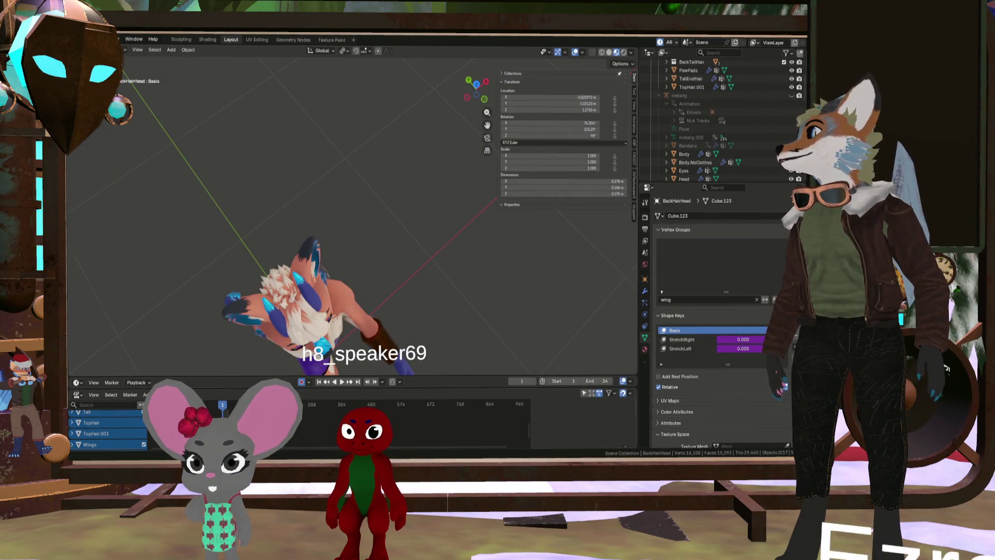
key(alt+Tab)
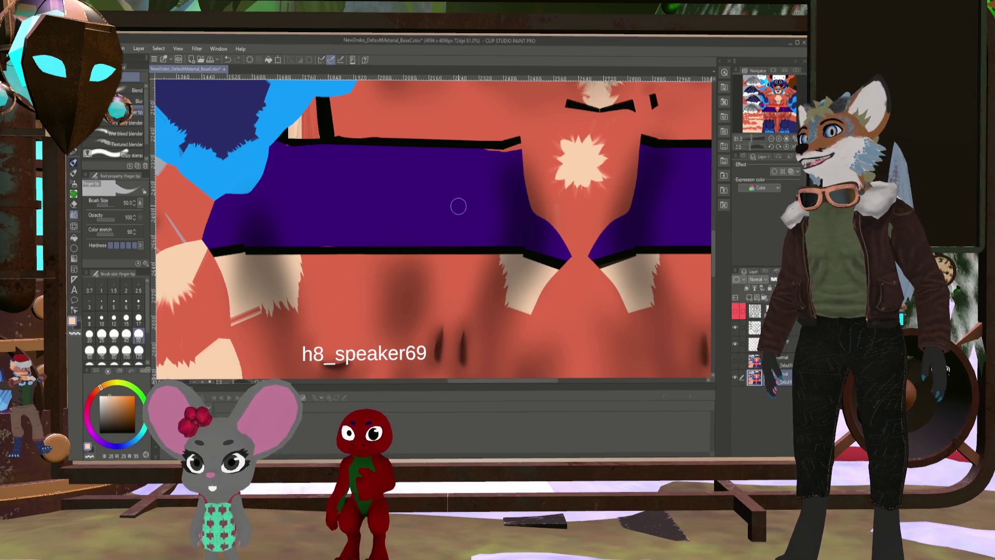
Zoom the canvas between 33.3% and 66.7% and pan onto the peach and red fur-stripe area
scroll(456, 204, down, 2)
scroll(525, 208, up, 4)
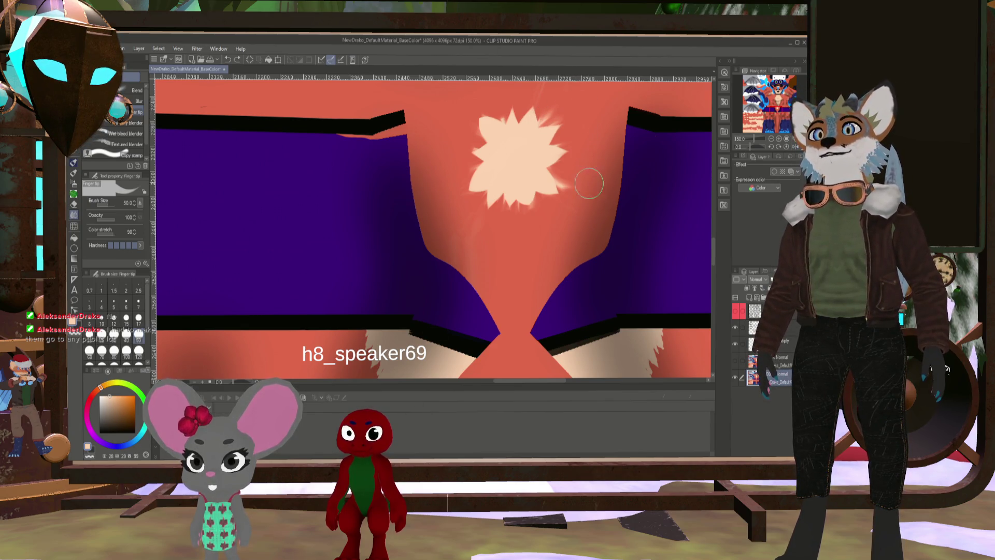
scroll(589, 183, down, 5)
ctrl+scroll(529, 216, down, 4)
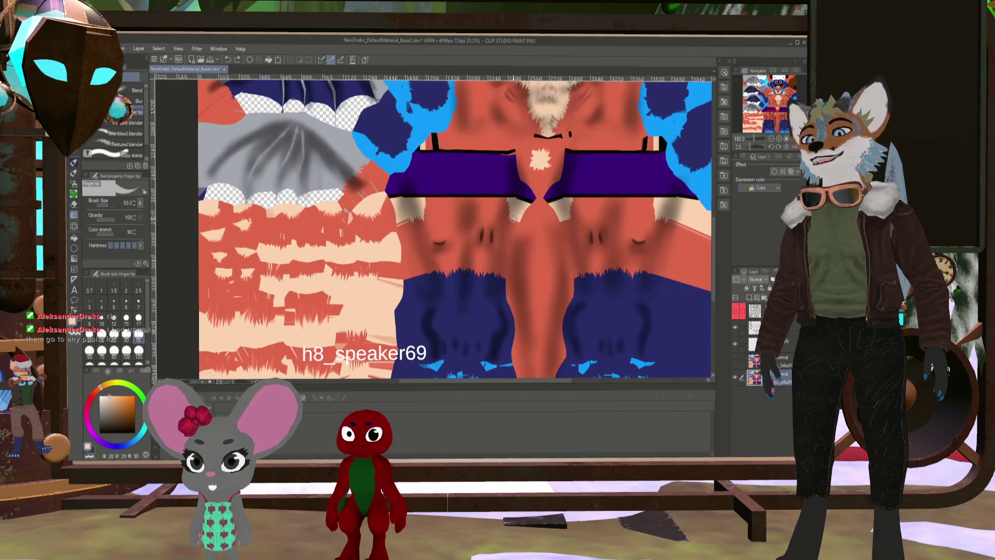
ctrl+scroll(434, 270, up, 2)
drag(380, 231, 467, 268)
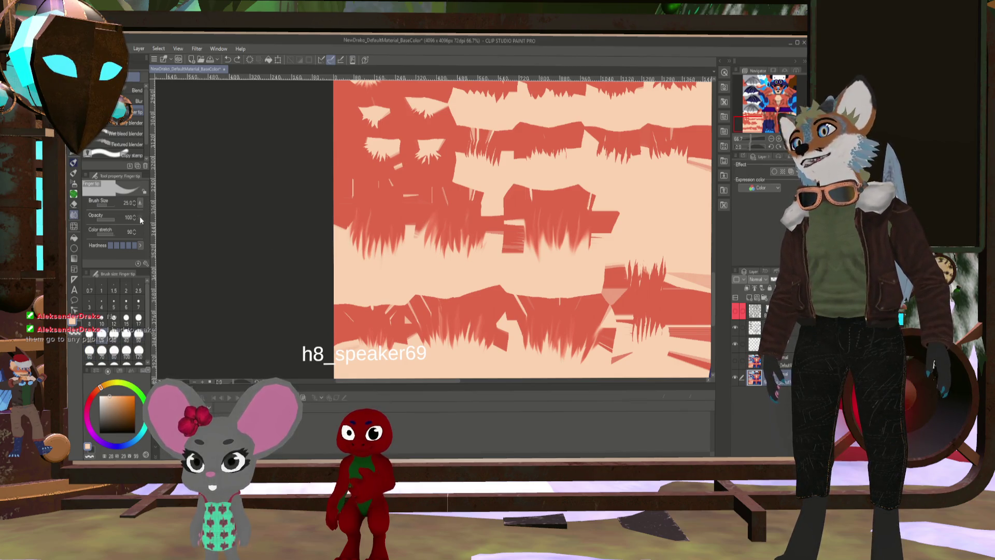
Set Finger tip colour stretch to 85 and size 25, then smudge the red hair strands into soft tips
click(136, 234)
key(bracketright)
key(bracketleft)
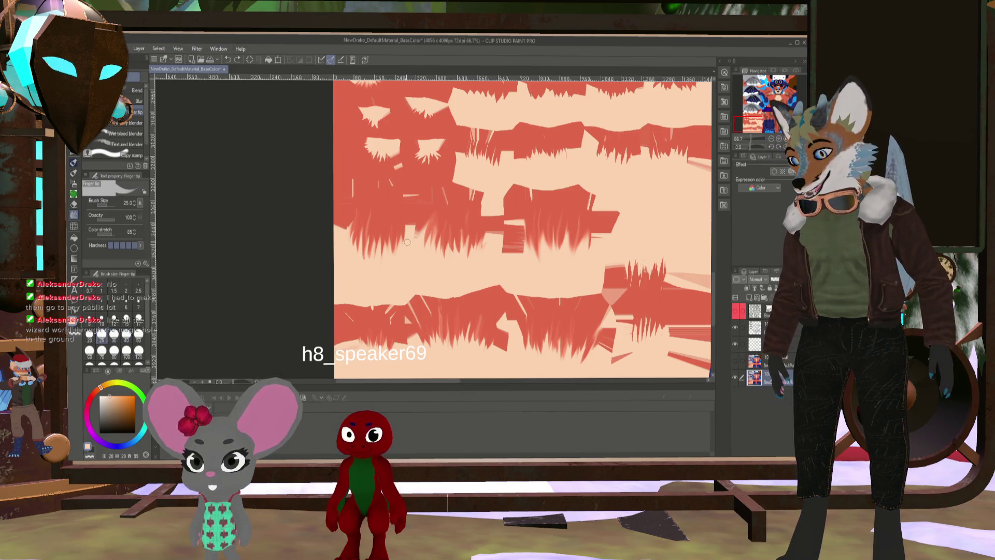
scroll(407, 244, up, 1)
scroll(400, 251, up, 1)
mouse_move(414, 187)
mouse_down()
mouse_move(421, 228)
mouse_move(410, 215)
mouse_up()
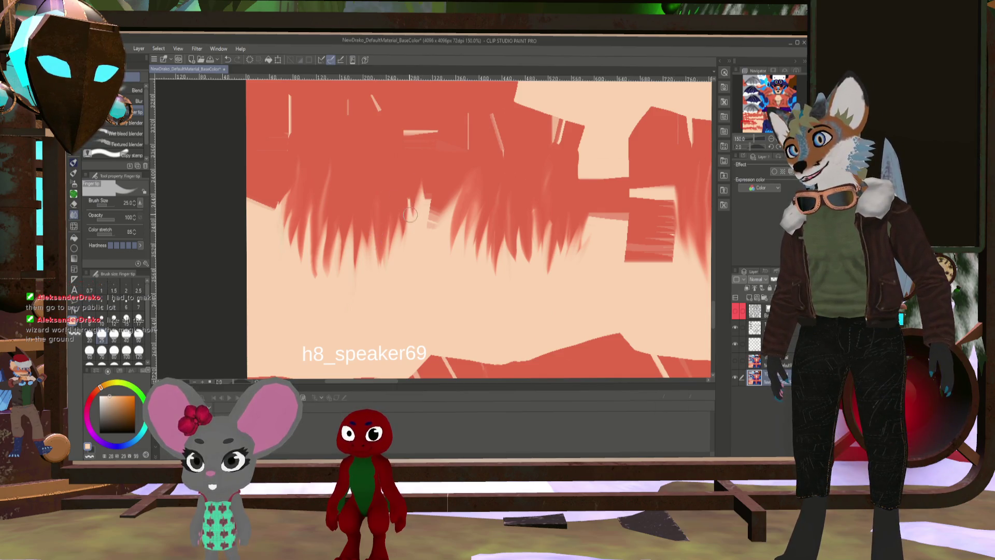
Show the wireframe mesh overlay again and move the view onto the hair-tuft cages
drag(465, 191, 438, 248)
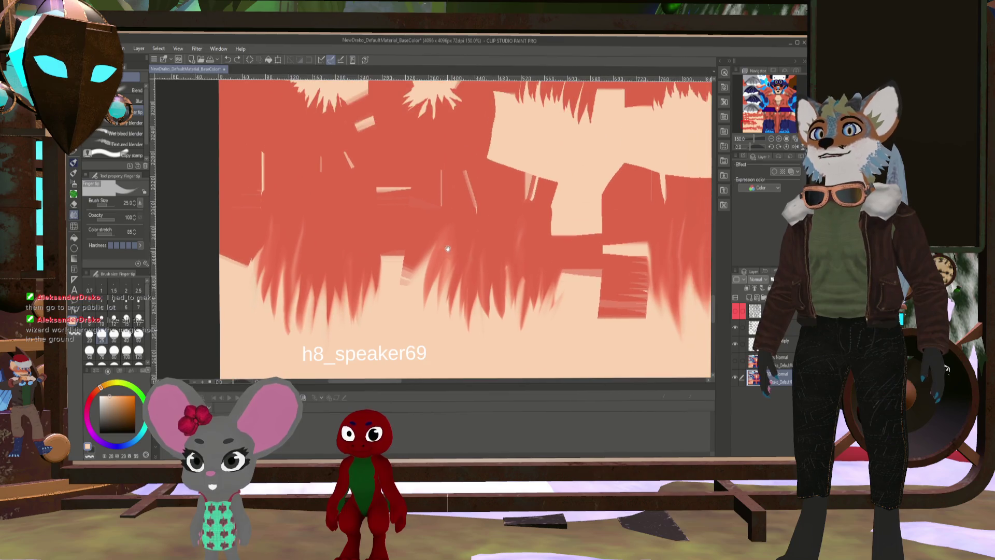
click(735, 314)
drag(667, 269, 459, 259)
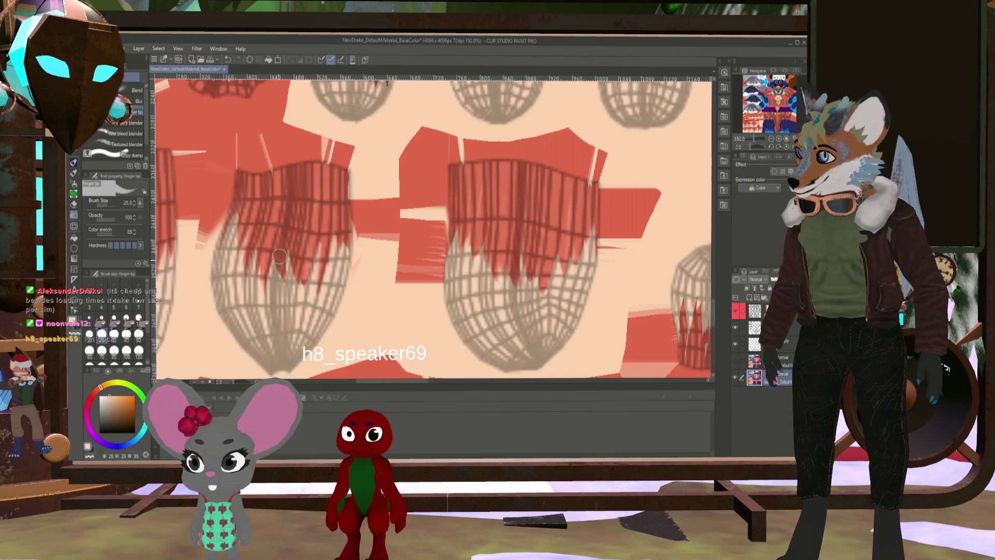
Smudge the red streaks downward into soft strands and soften their edges
scroll(299, 252, left, 5)
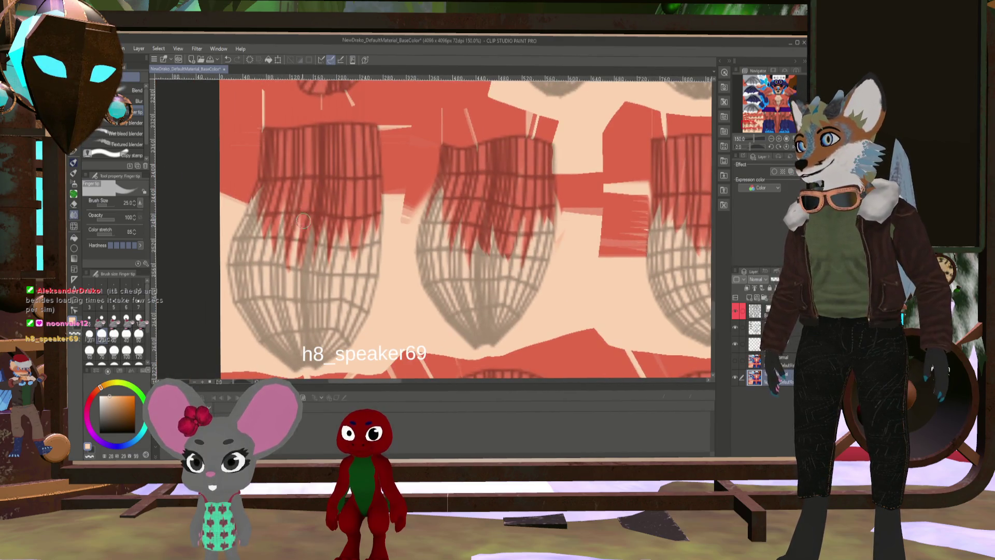
drag(298, 246, 308, 285)
drag(316, 210, 322, 292)
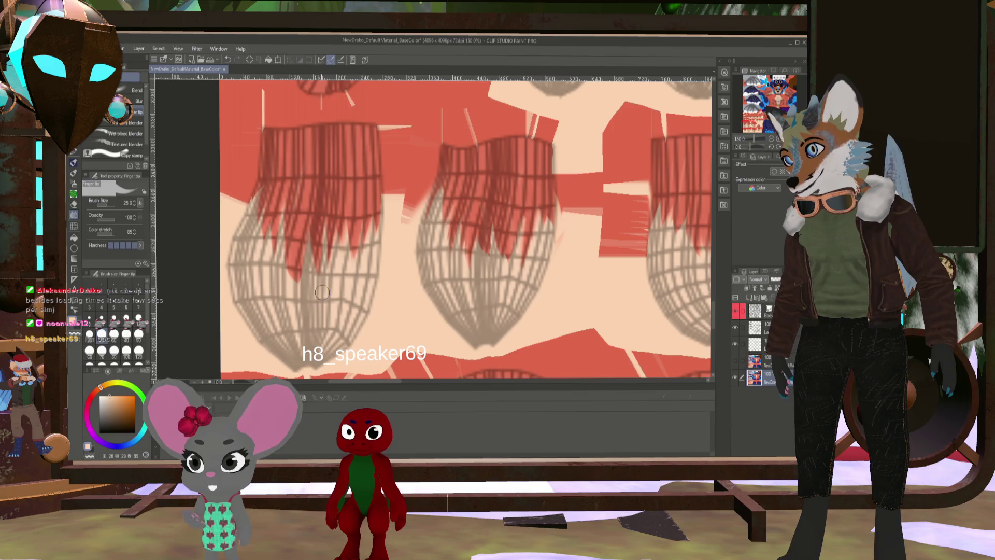
drag(280, 213, 275, 255)
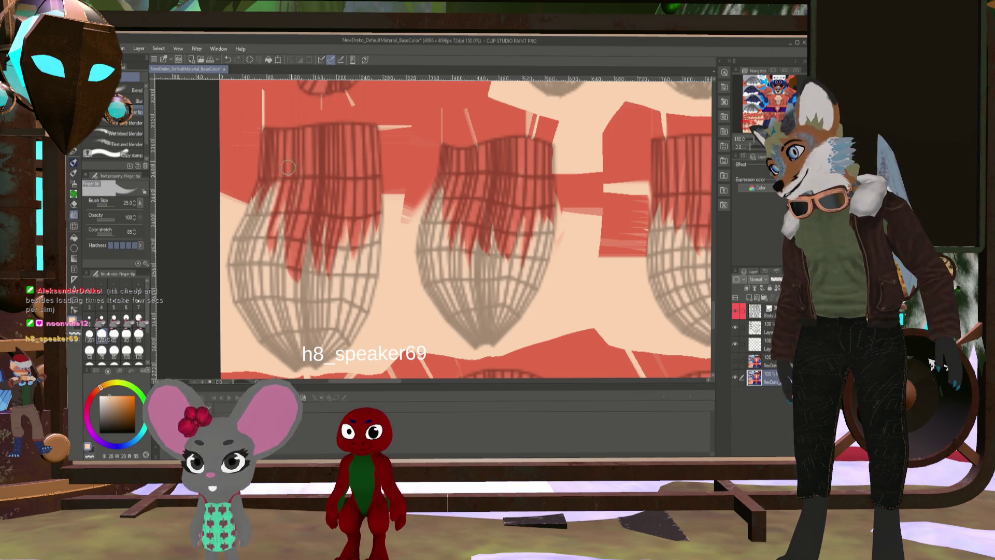
drag(378, 194, 381, 244)
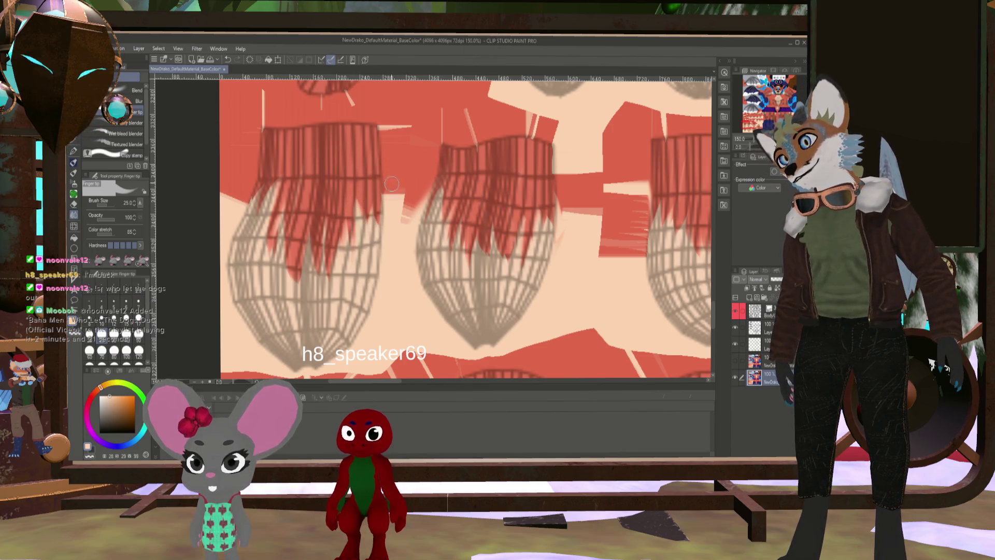
scroll(391, 180, down, 2)
scroll(344, 225, up, 2)
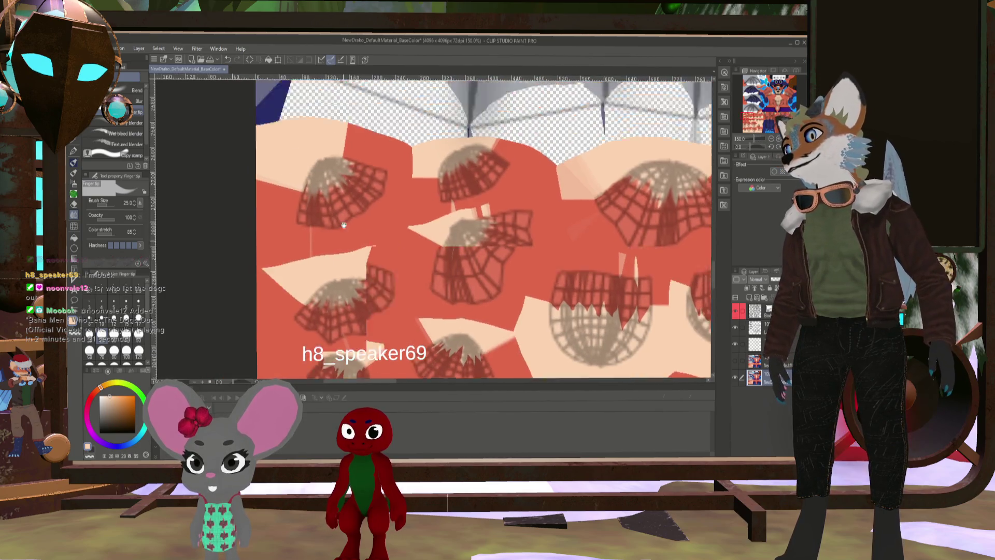
scroll(344, 225, up, 3)
At brush size 17, smear the dark tuft strands upward into soft fur across neighbouring tufts
key(bracketleft)
key(bracketleft)
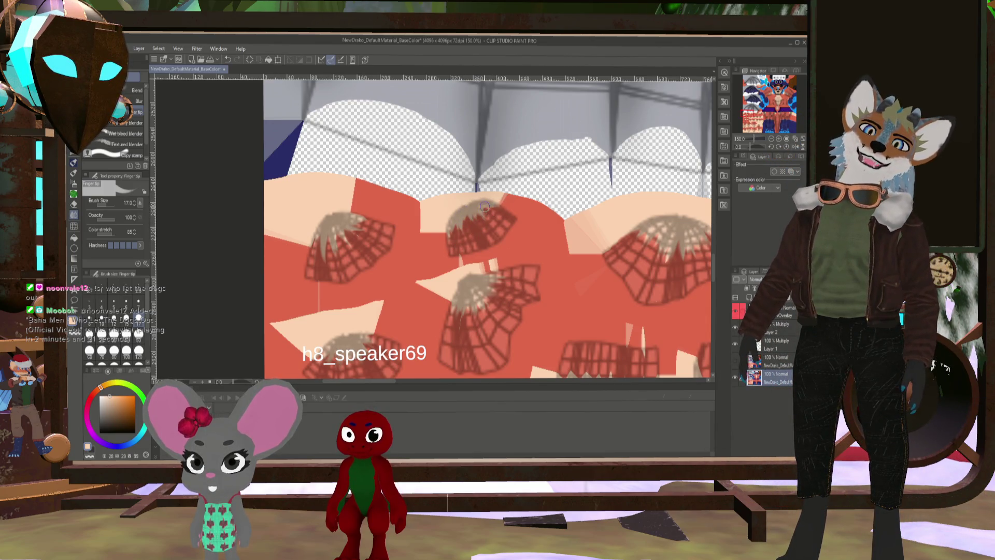
drag(504, 215, 426, 185)
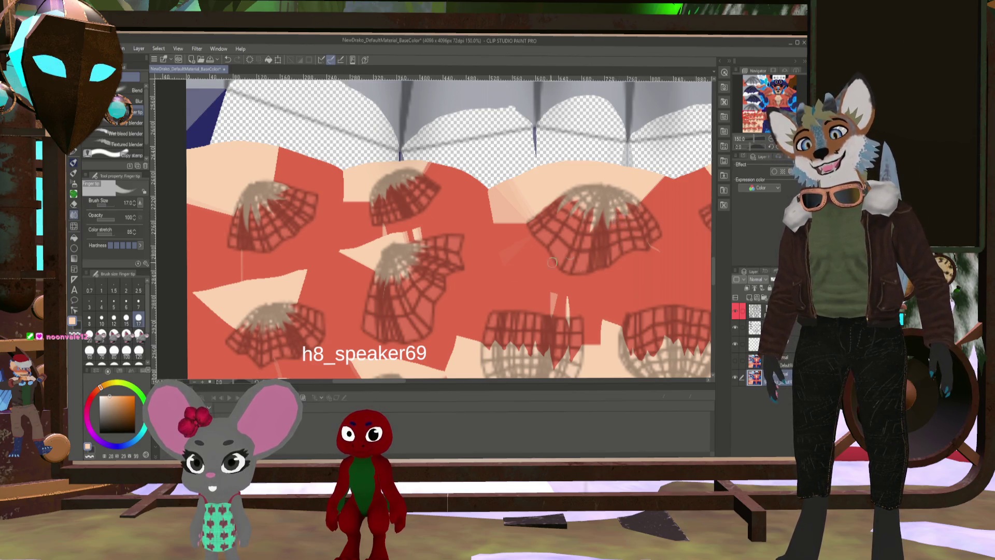
scroll(499, 258, right, 10)
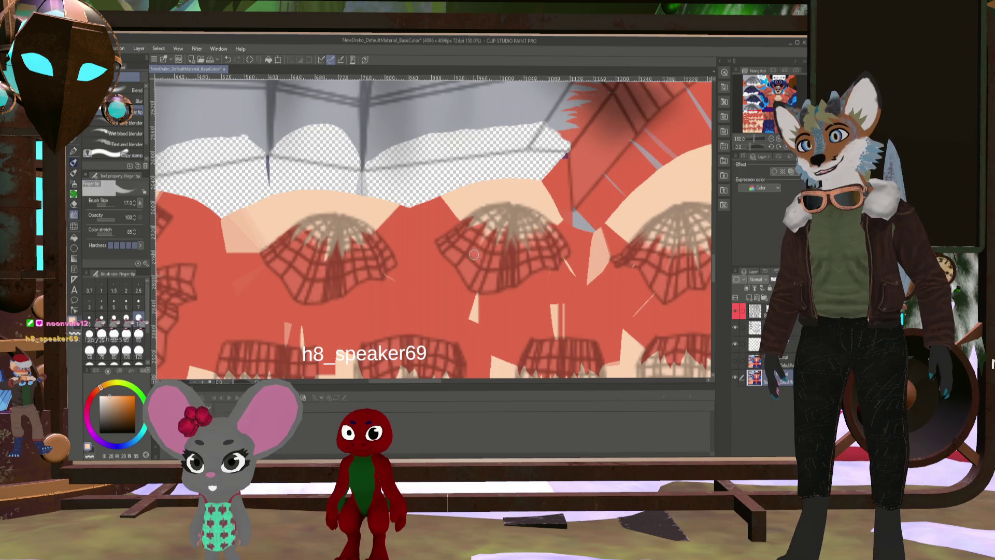
drag(511, 238, 522, 221)
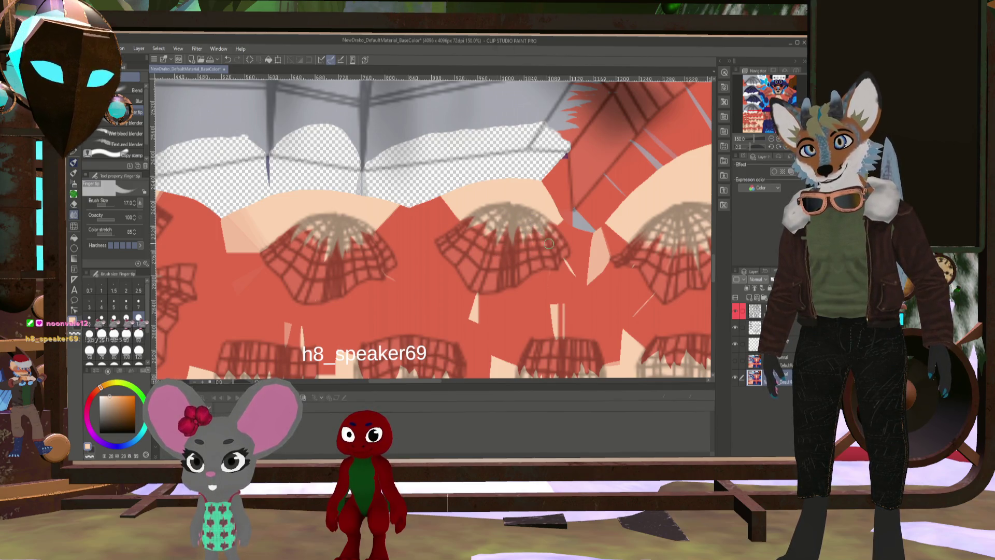
drag(621, 245, 507, 233)
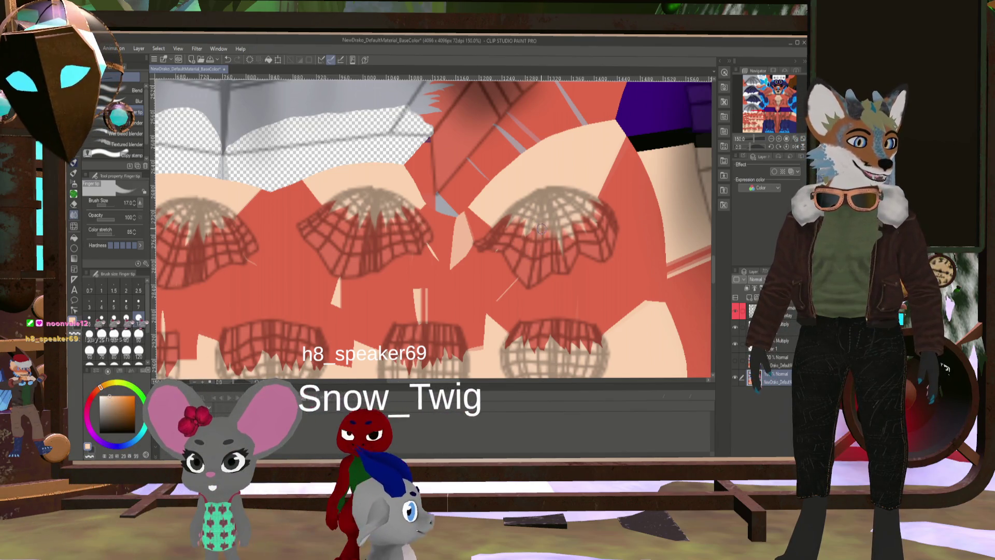
key(bracketright)
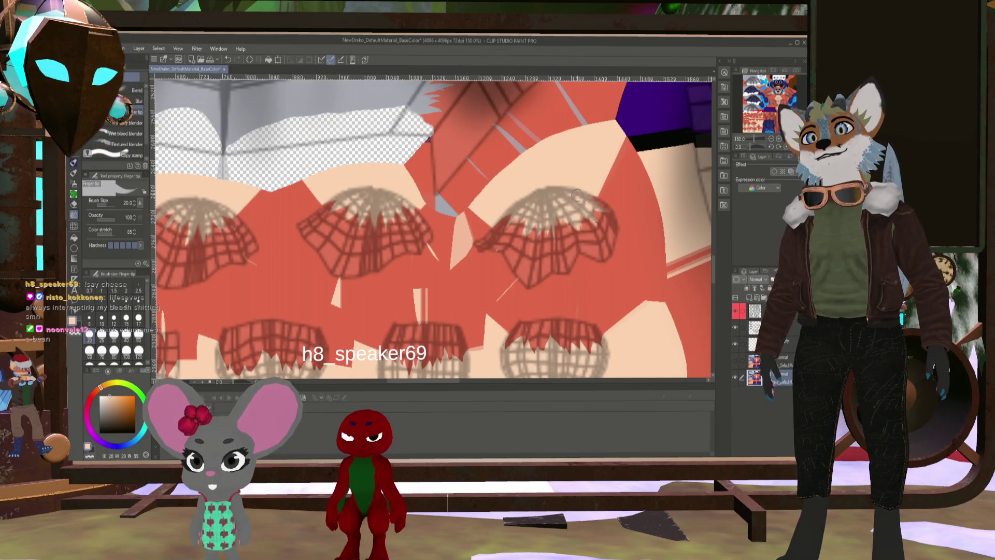
drag(563, 261, 624, 137)
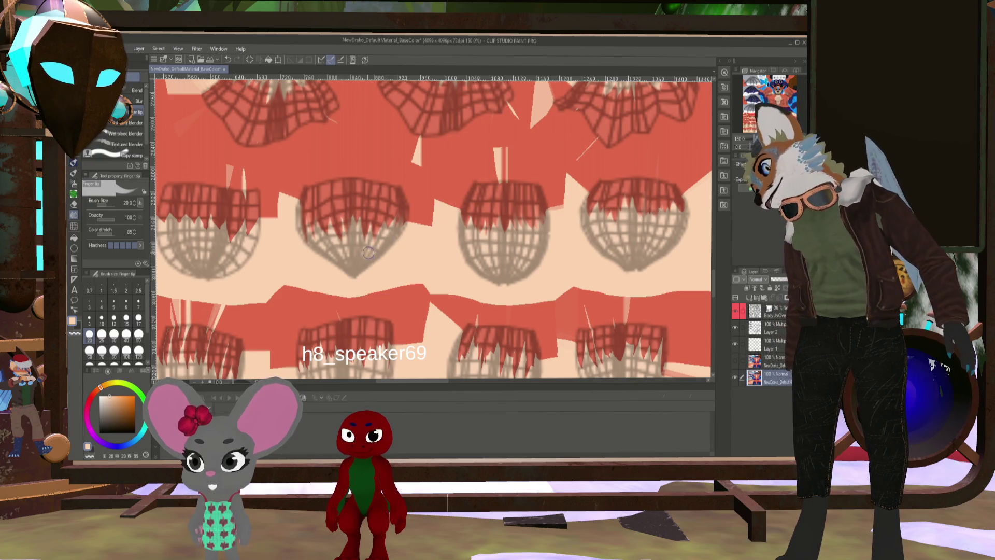
drag(361, 209, 446, 192)
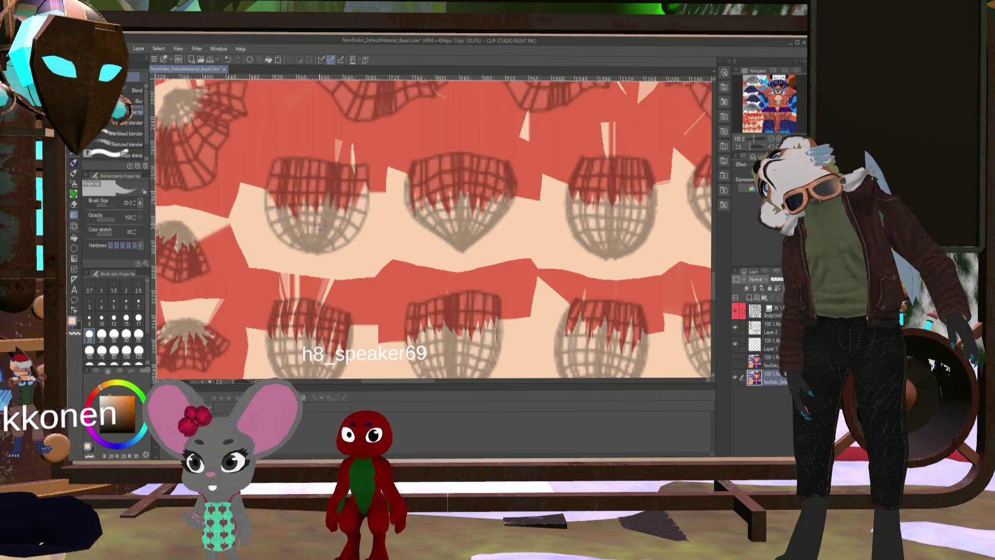
scroll(330, 310, down, 3)
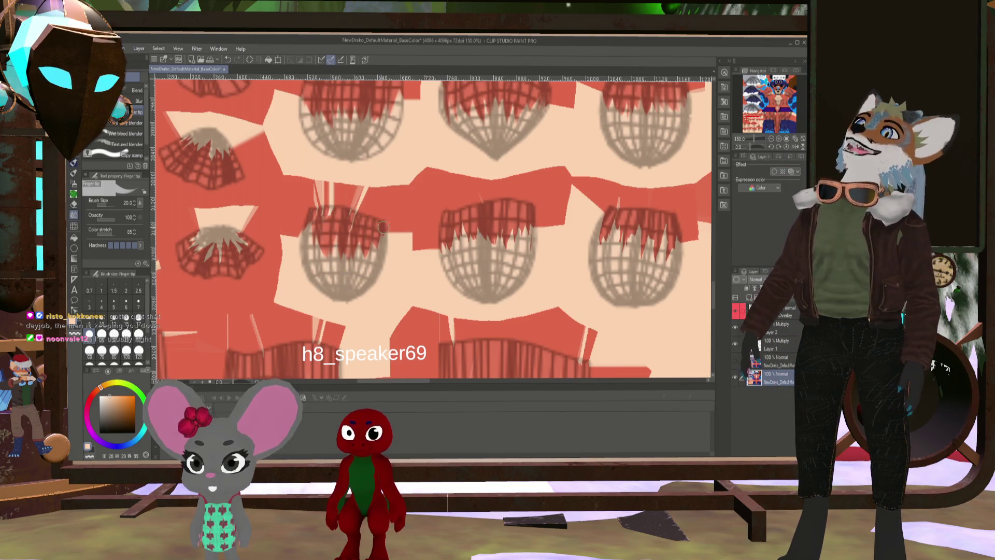
drag(363, 223, 522, 288)
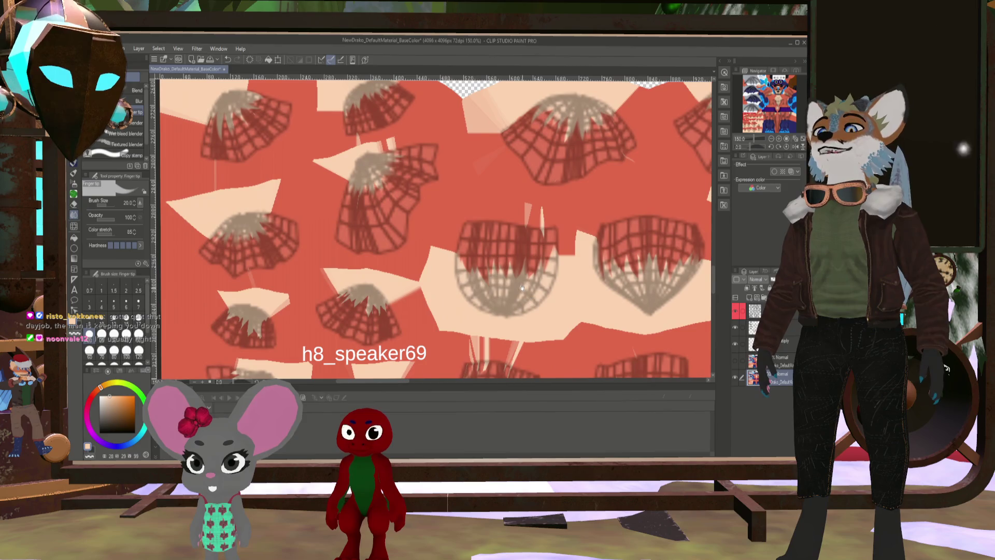
mouse_move(511, 192)
mouse_down()
mouse_move(538, 306)
mouse_move(544, 156)
mouse_move(583, 136)
mouse_up()
Settle the brush at size 20 and smudge the central small tuft's strands upward into spiky tips
key(bracketleft)
key(bracketleft)
key(bracketleft)
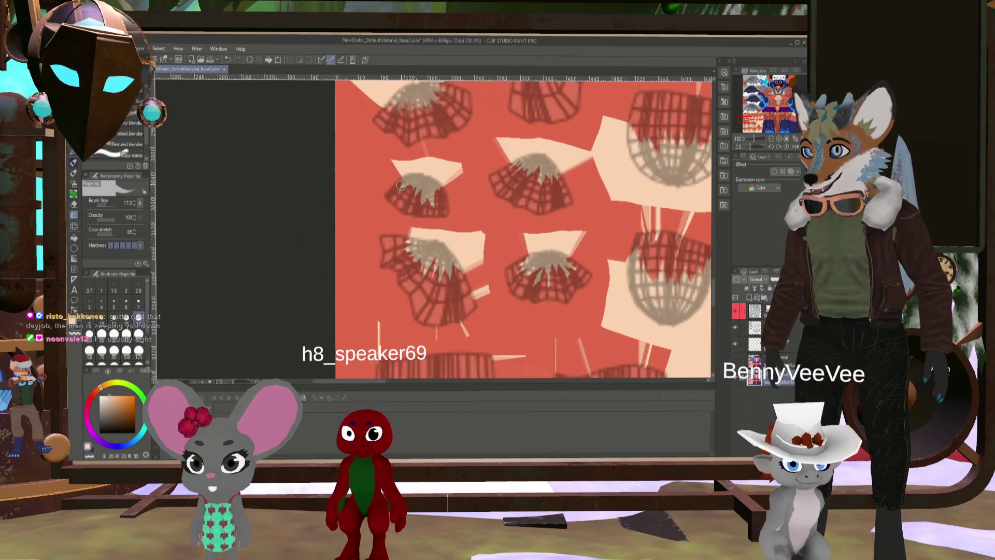
key(bracketleft)
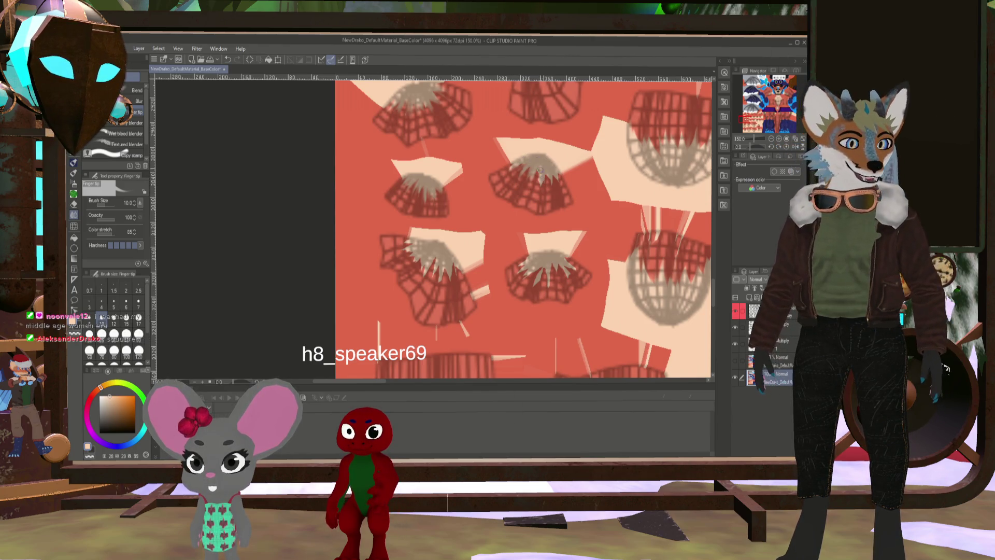
key(bracketright)
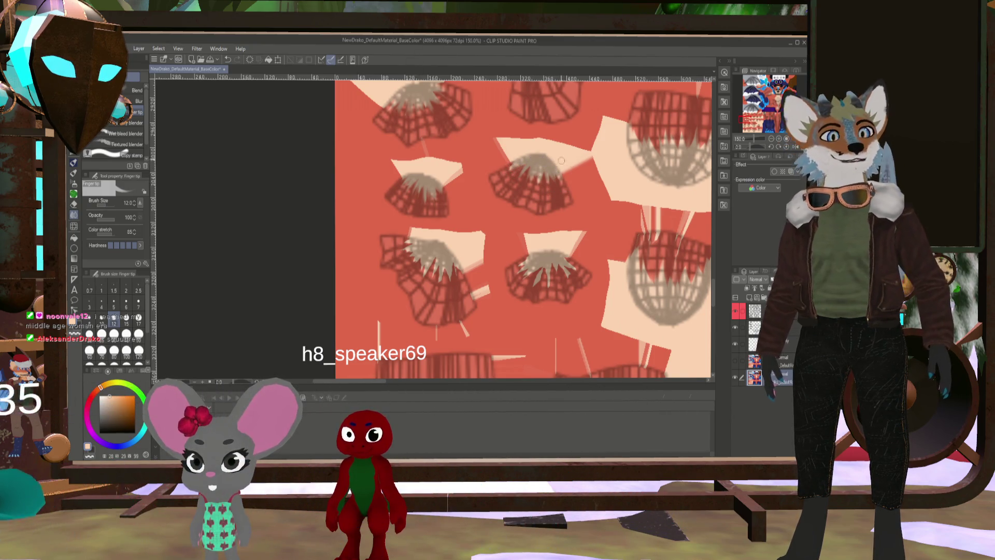
drag(576, 173, 453, 212)
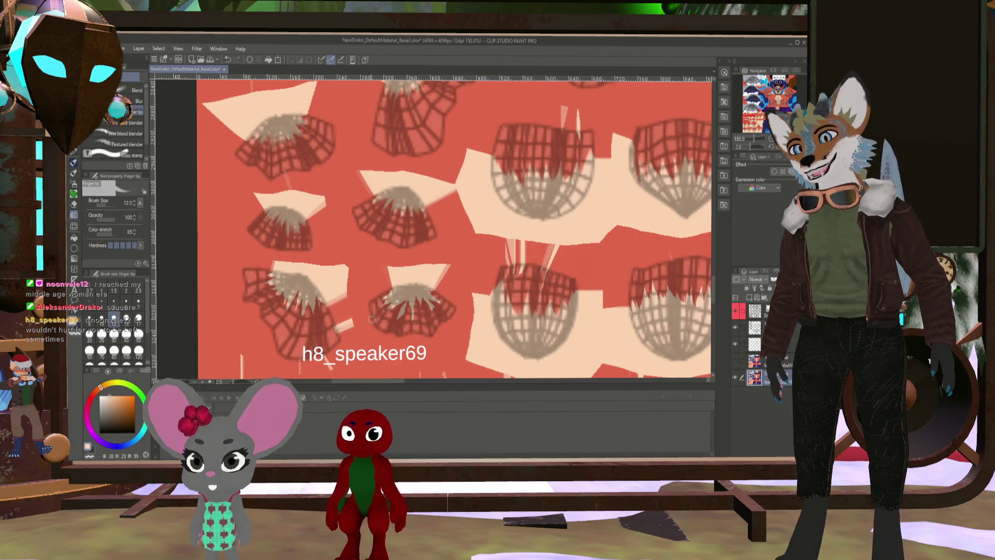
drag(460, 236, 499, 192)
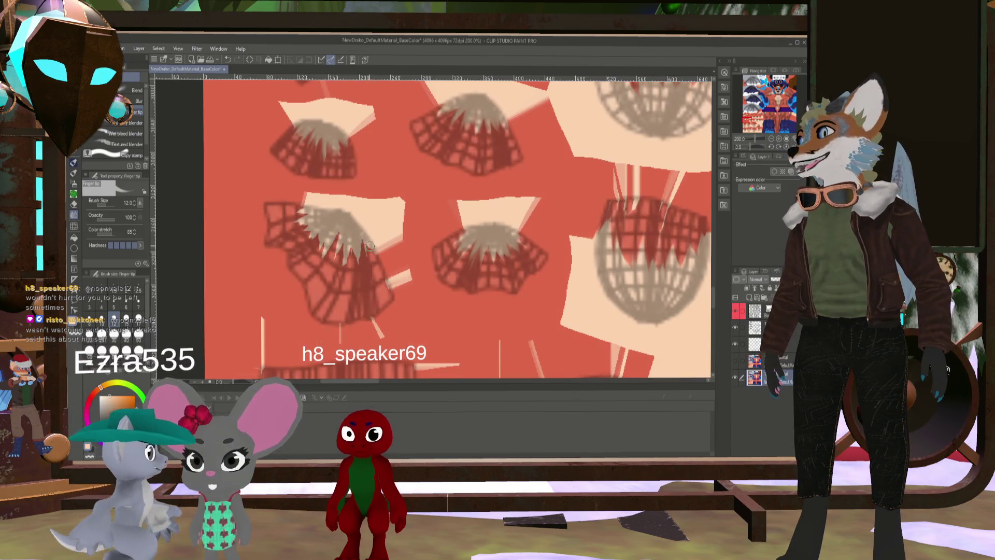
scroll(363, 237, up, 1)
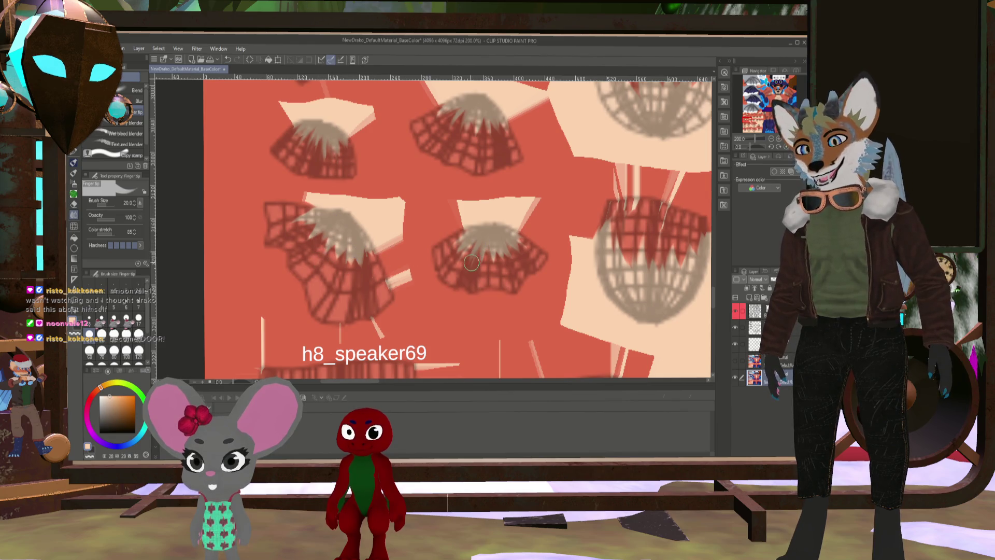
drag(473, 262, 477, 234)
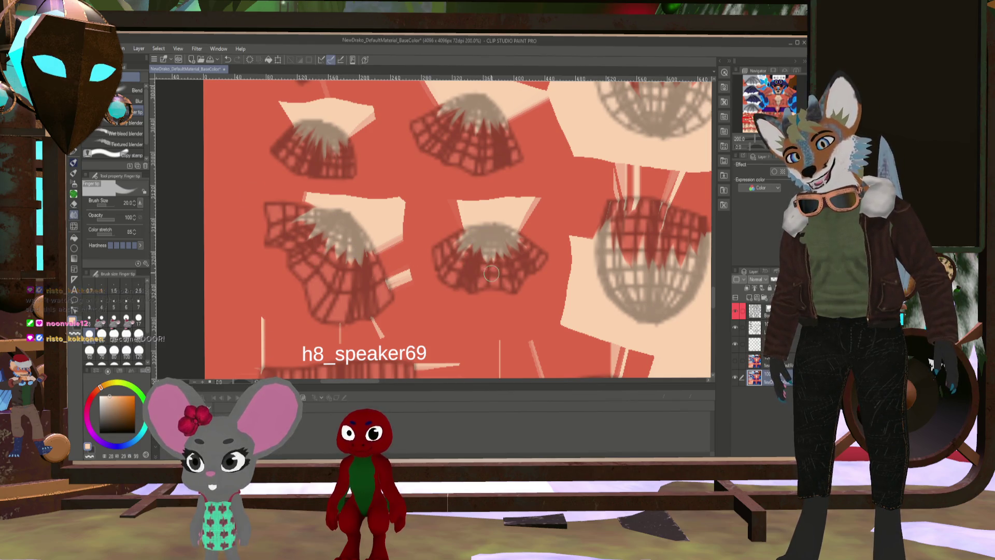
drag(567, 223, 554, 228)
Raise the Finger tip brush to 30 and smear the red fur on the egg-shaped islands downward into strands
scroll(555, 228, down, 1)
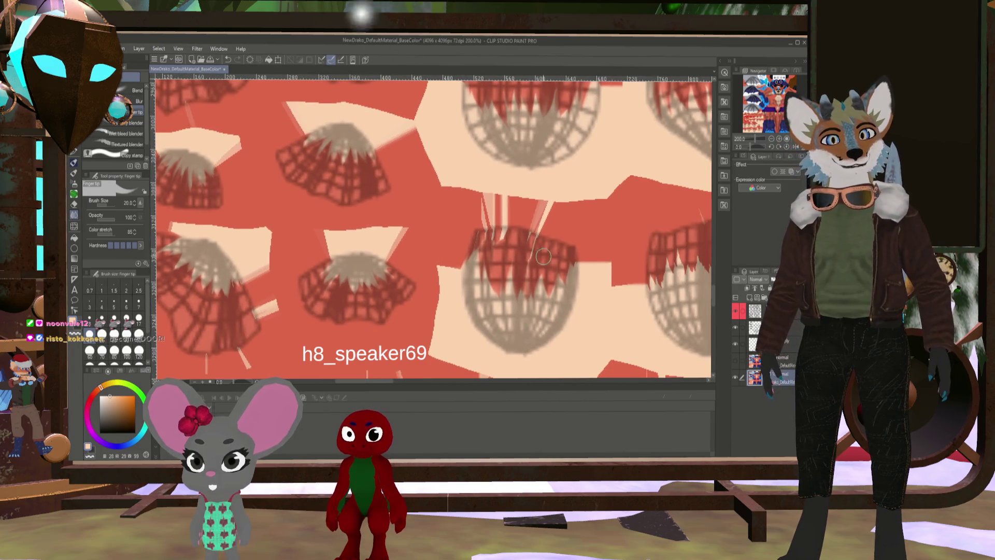
scroll(568, 261, down, 1)
scroll(568, 261, up, 2)
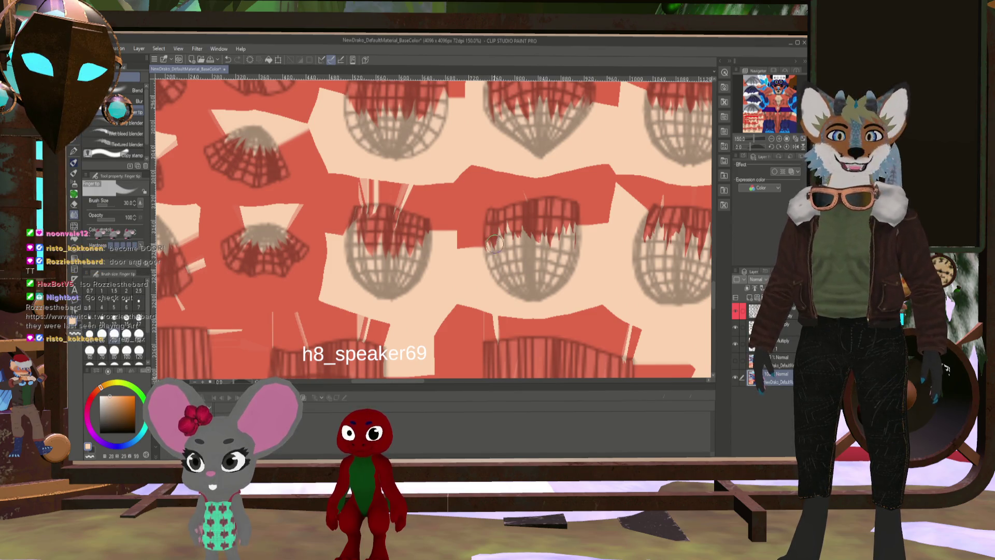
key(bracketright)
key(bracketright)
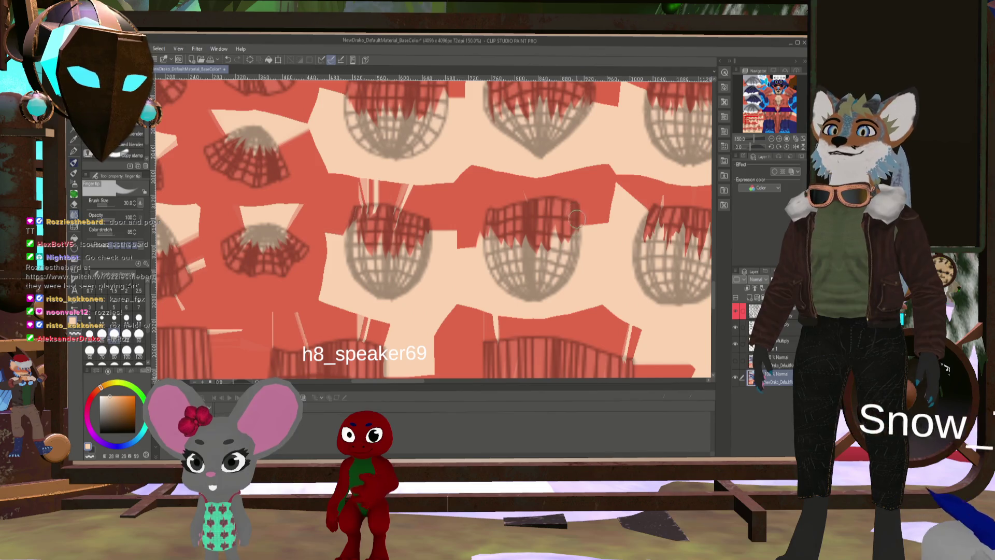
drag(572, 218, 410, 208)
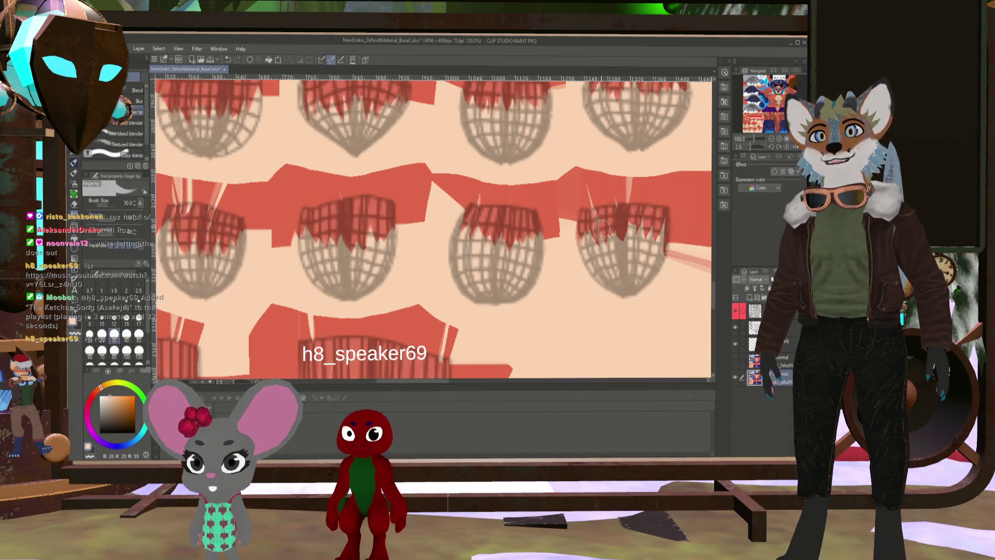
drag(610, 225, 618, 256)
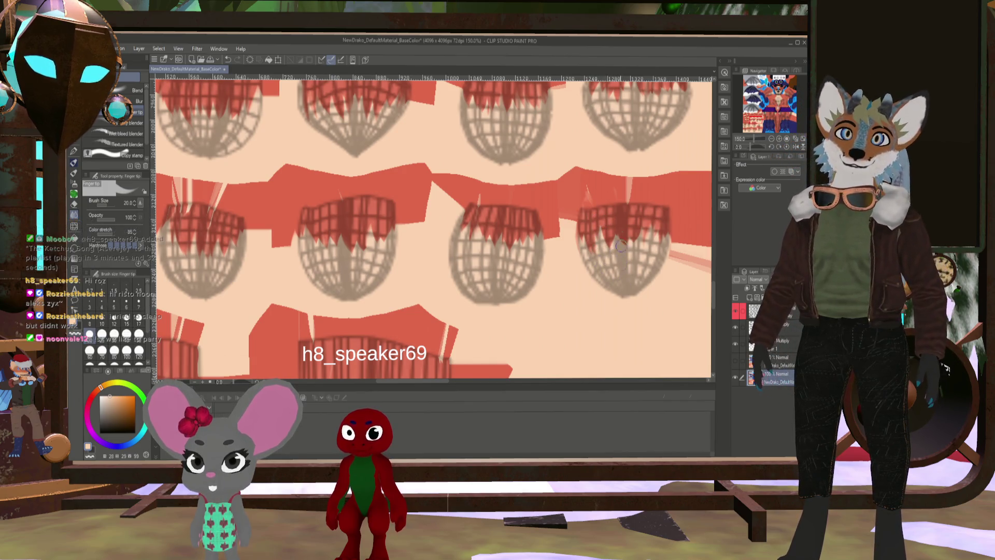
scroll(511, 263, down, 5)
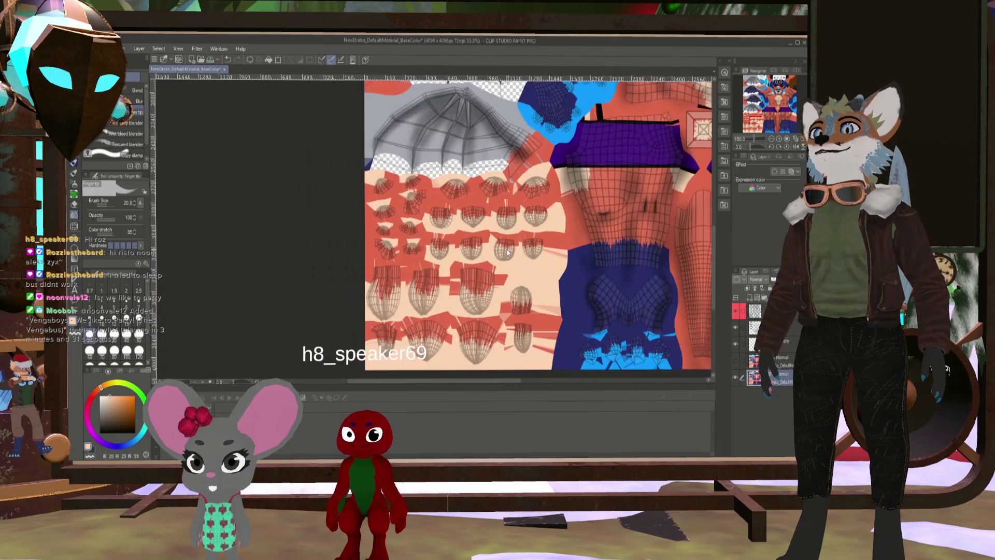
Enlarge the blending brush and soften the red strands on the lower egg-shaped island
scroll(496, 293, up, 3)
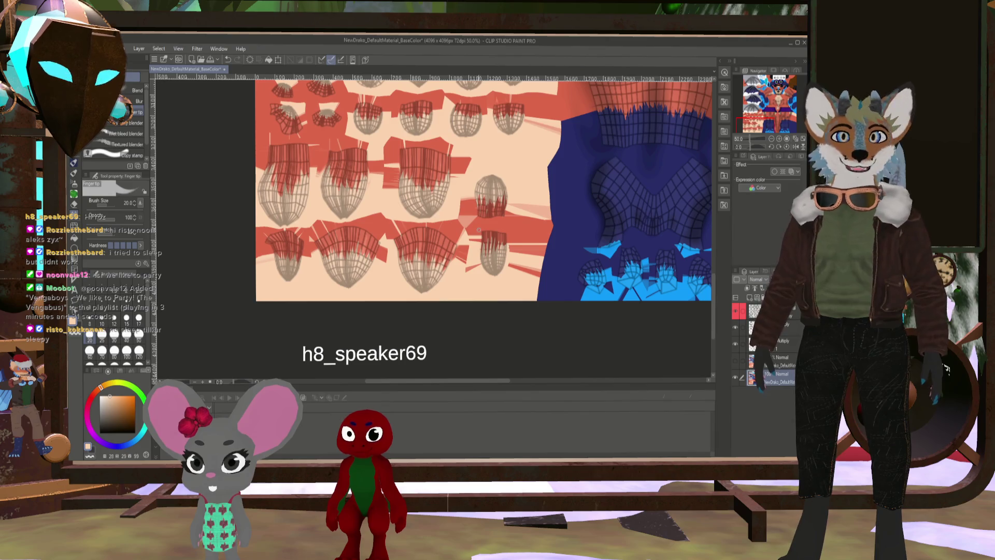
scroll(364, 274, up, 1)
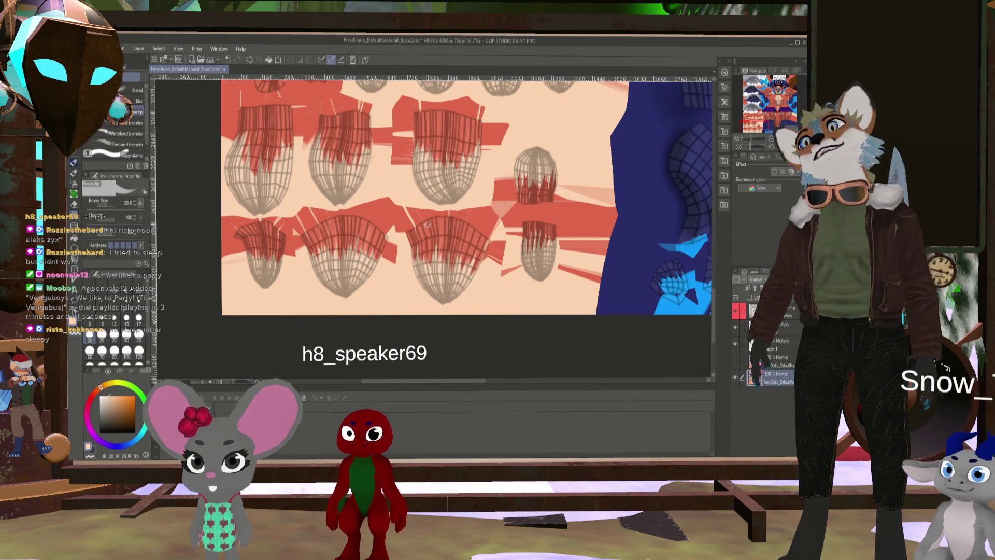
drag(402, 243, 535, 199)
scroll(535, 198, up, 2)
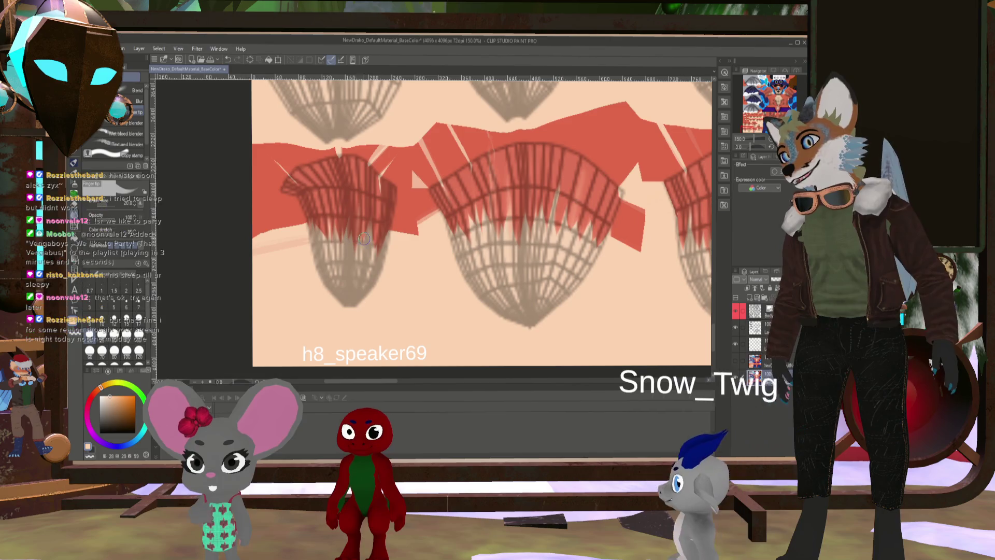
scroll(506, 214, up, 1)
scroll(506, 260, down, 2)
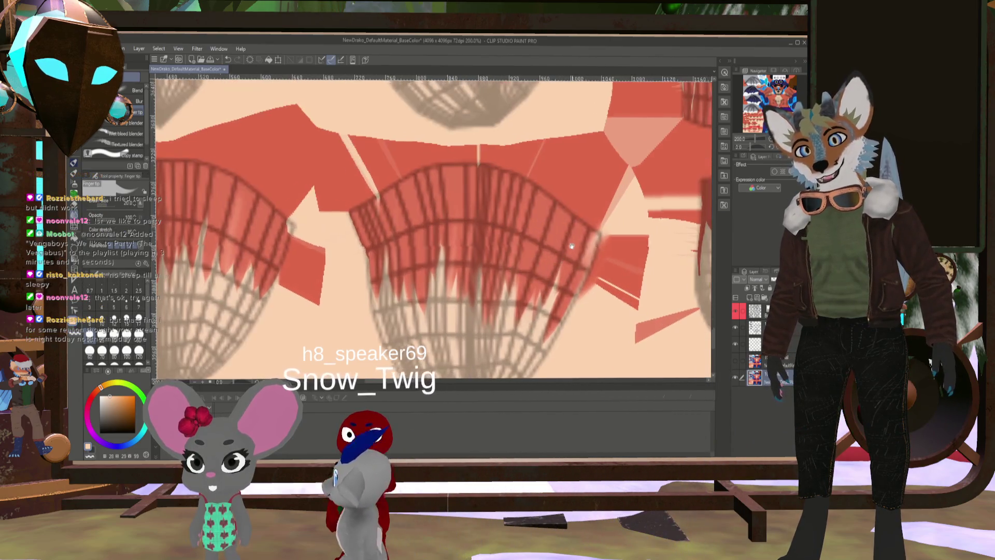
key(bracketright)
key(bracketright)
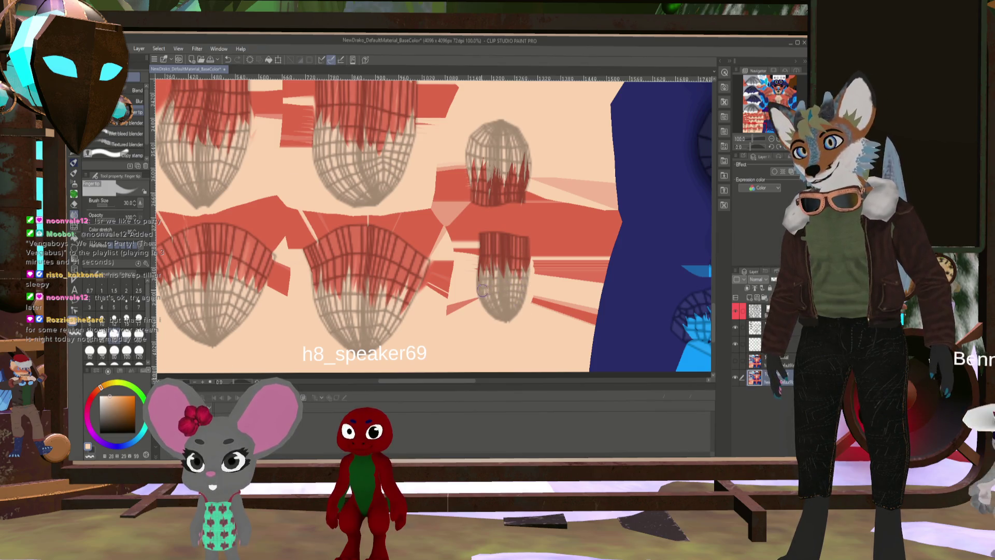
drag(483, 290, 487, 263)
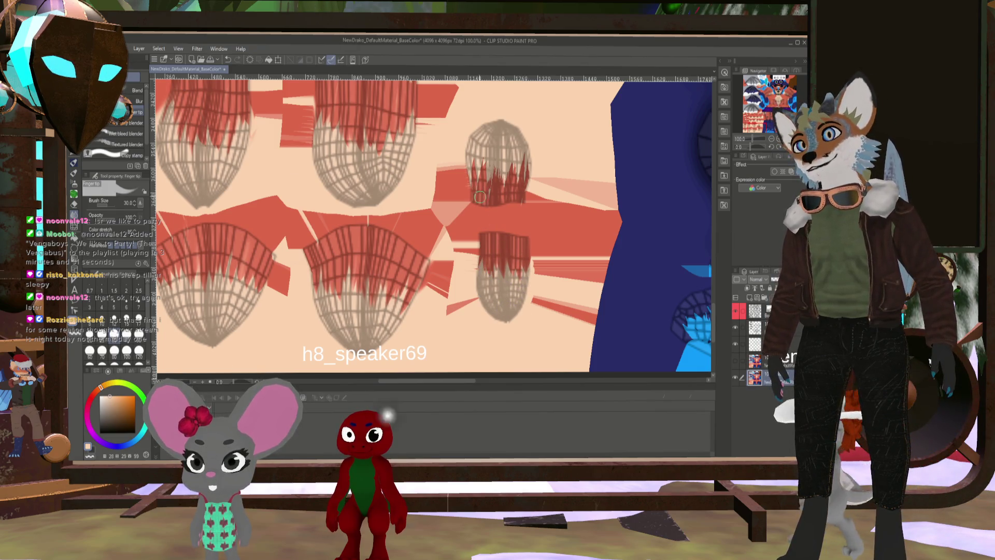
scroll(480, 202, up, 2)
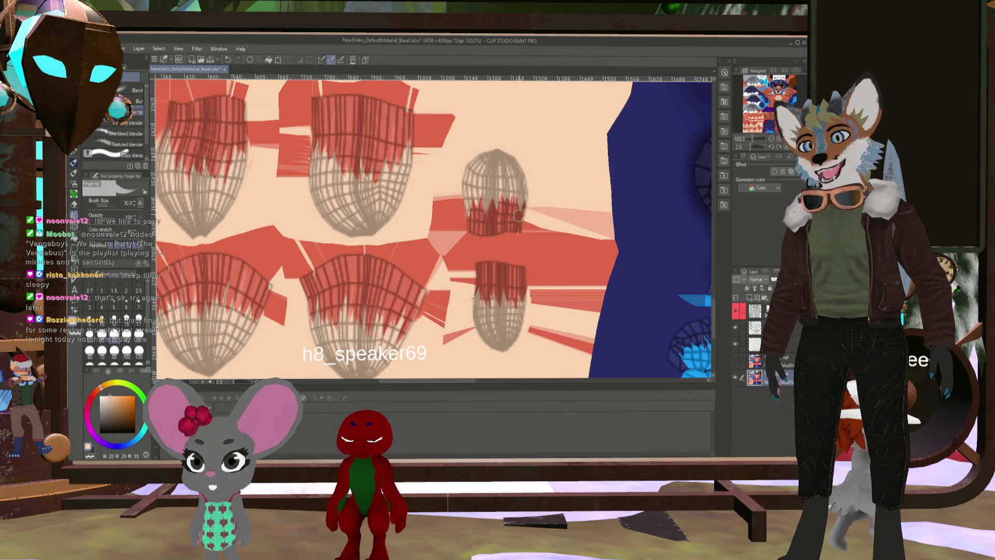
Pan and zoom around the hair tufts to review the strands, then bring up the fox model in Blender
drag(456, 172, 454, 175)
scroll(454, 175, down, 2)
scroll(422, 233, up, 2)
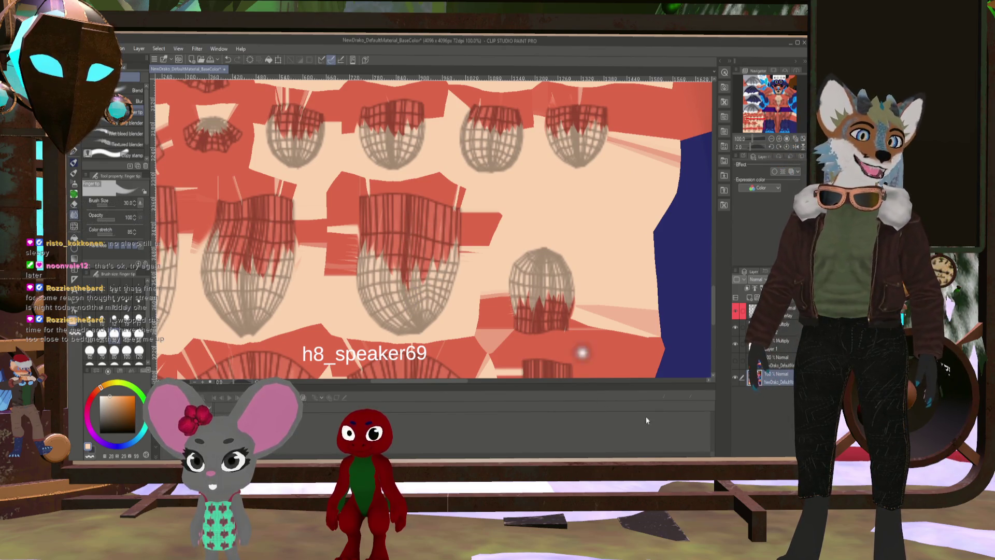
scroll(552, 238, down, 5)
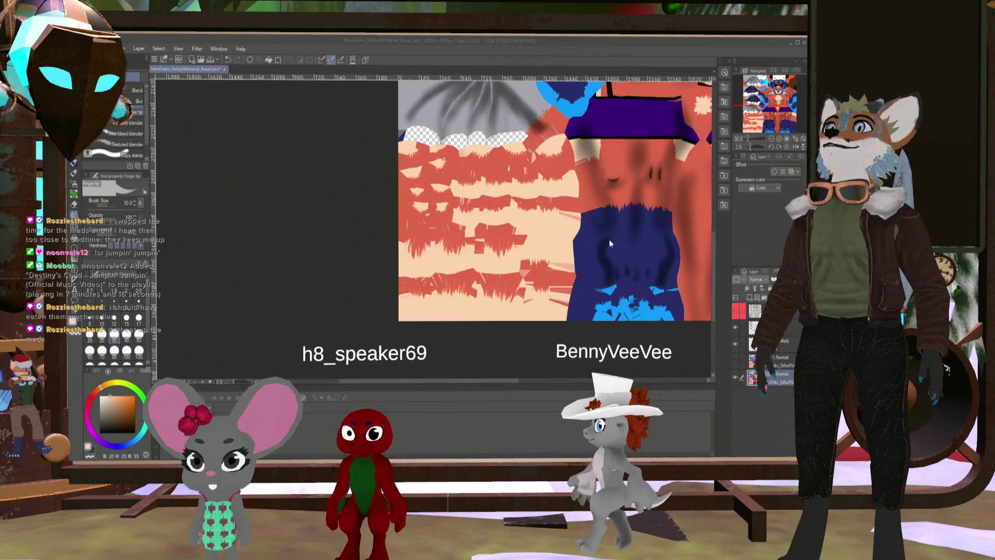
scroll(611, 240, up, 5)
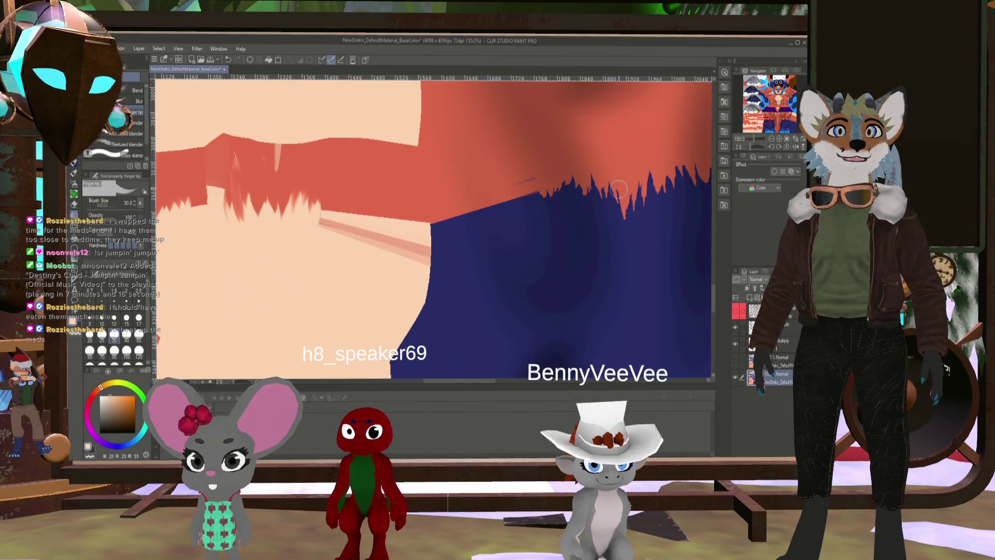
scroll(615, 189, down, 1)
scroll(519, 217, left, 3)
scroll(410, 240, up, 2)
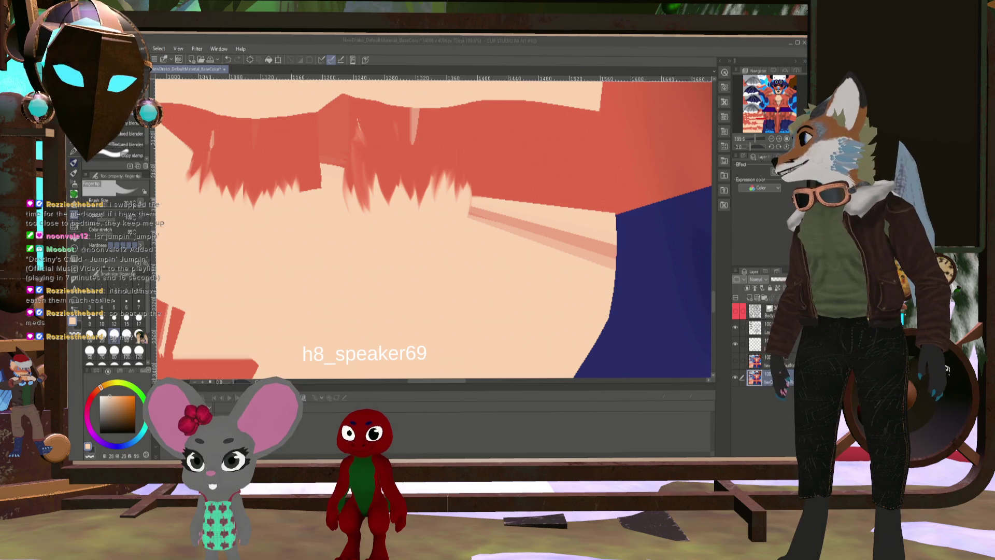
key(alt+Tab)
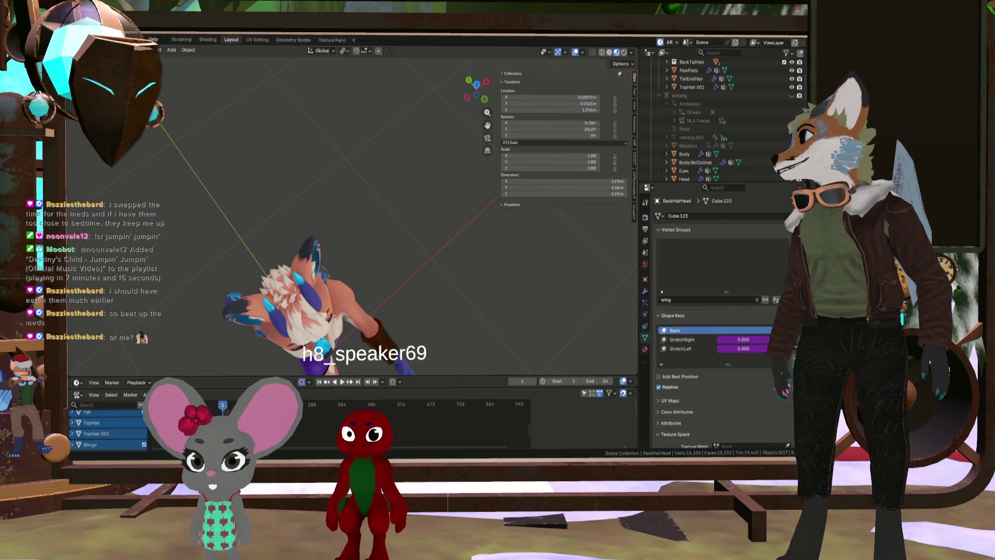
mouse_move(311, 249)
middle_down()
mouse_move(278, 269)
mouse_move(367, 297)
mouse_move(314, 262)
mouse_move(330, 305)
mouse_move(156, 299)
mouse_move(264, 278)
mouse_move(357, 239)
mouse_move(280, 323)
mouse_move(381, 270)
middle_up()
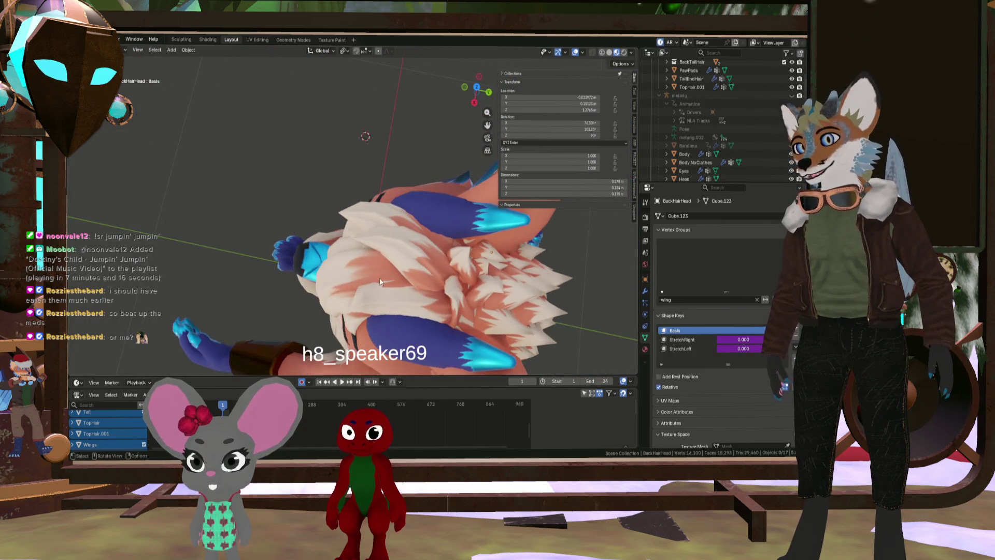
scroll(401, 280, up, 3)
scroll(415, 239, up, 2)
mouse_move(467, 276)
middle_down()
mouse_move(305, 233)
mouse_move(440, 292)
mouse_move(311, 254)
mouse_move(397, 162)
mouse_move(384, 203)
mouse_move(363, 197)
mouse_move(371, 167)
mouse_move(353, 250)
mouse_move(373, 237)
middle_up()
scroll(441, 293, down, 3)
scroll(294, 250, up, 3)
scroll(324, 235, down, 3)
scroll(371, 166, up, 3)
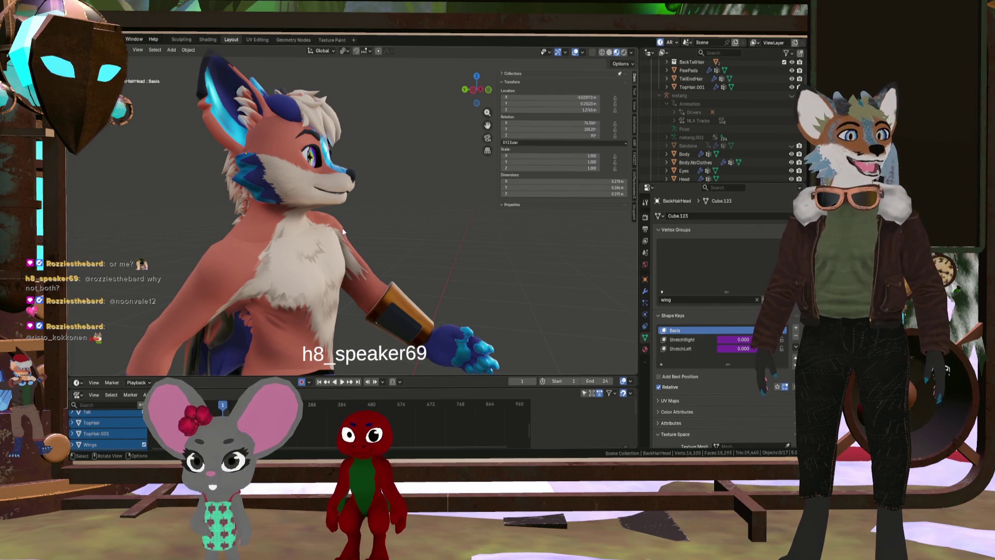
mouse_move(342, 228)
middle_down()
mouse_move(389, 240)
mouse_move(390, 288)
mouse_move(347, 265)
mouse_move(332, 222)
mouse_move(382, 229)
mouse_move(272, 238)
mouse_move(271, 226)
mouse_move(285, 263)
mouse_move(266, 308)
mouse_move(283, 316)
mouse_move(334, 247)
mouse_move(330, 268)
middle_up()
scroll(332, 223, up, 6)
mouse_move(266, 219)
middle_down()
mouse_move(319, 205)
mouse_move(271, 244)
middle_up()
mouse_move(298, 276)
middle_down()
mouse_move(213, 273)
mouse_move(242, 280)
mouse_move(185, 219)
middle_up()
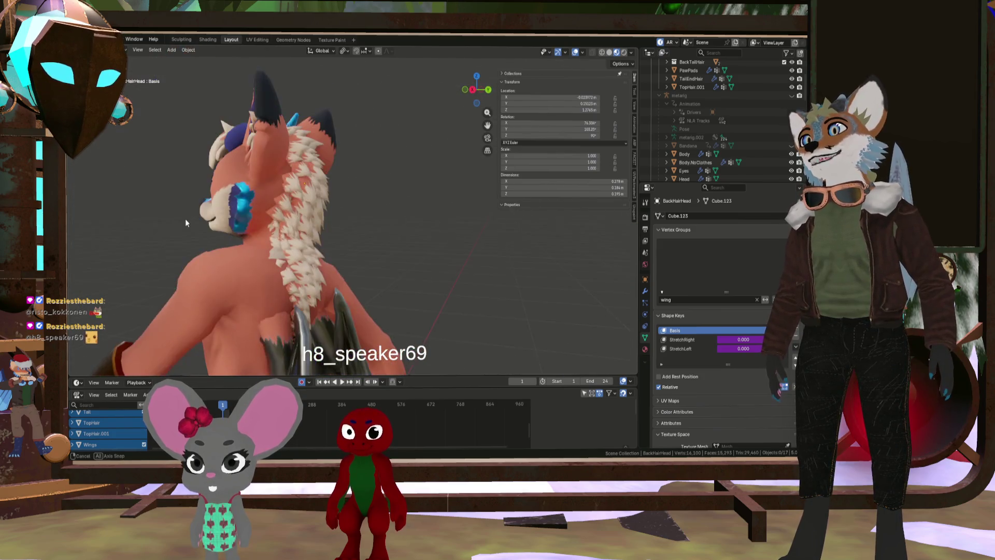
mouse_move(309, 215)
middle_down()
mouse_move(232, 200)
mouse_move(326, 242)
middle_up()
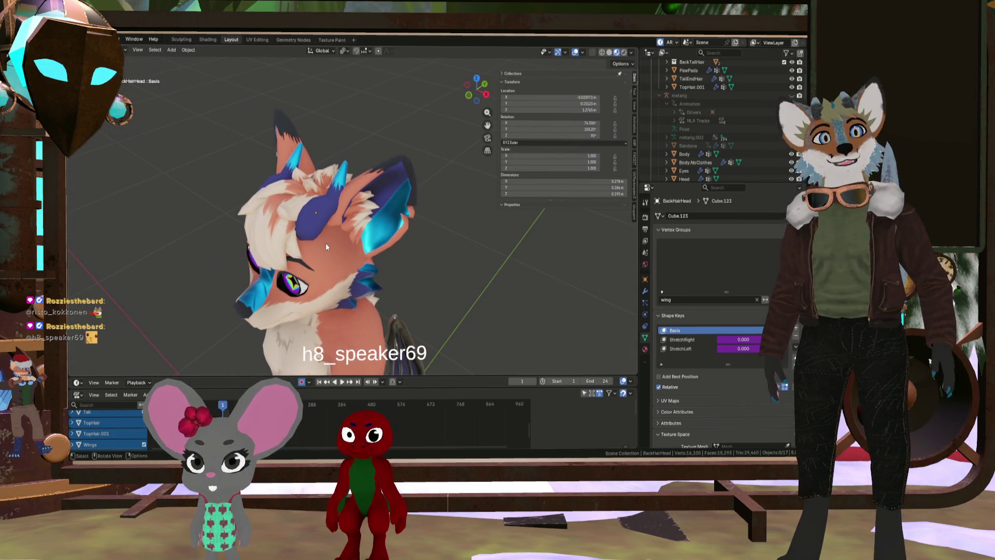
mouse_move(300, 187)
middle_down()
mouse_move(348, 219)
mouse_move(400, 186)
mouse_move(297, 153)
mouse_move(260, 263)
mouse_move(339, 316)
mouse_move(311, 300)
mouse_move(331, 312)
mouse_move(374, 297)
middle_up()
scroll(337, 328, up, 5)
middle_drag(234, 260, 250, 212)
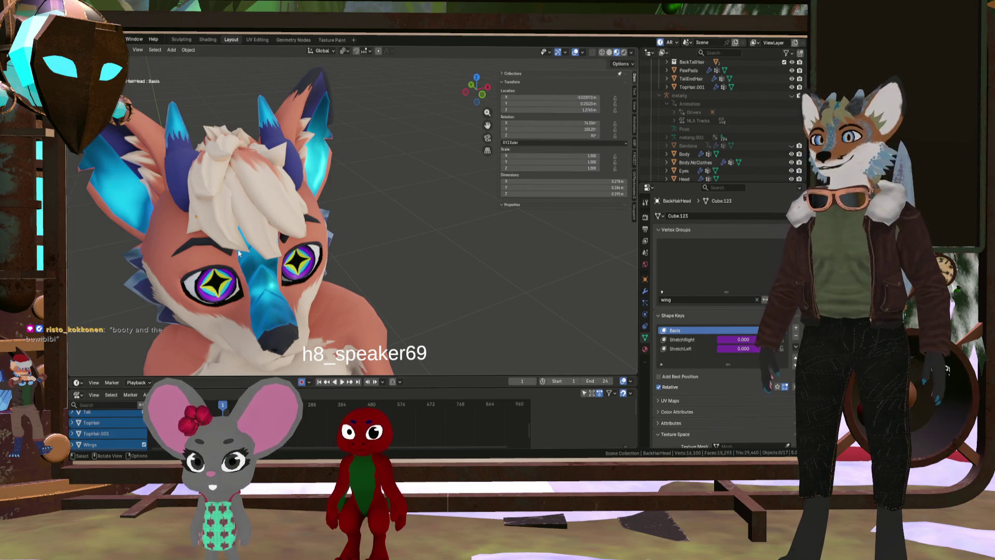
scroll(269, 238, down, 4)
scroll(242, 260, up, 5)
mouse_move(272, 260)
middle_down()
mouse_move(242, 260)
mouse_move(225, 327)
middle_up()
scroll(207, 318, down, 6)
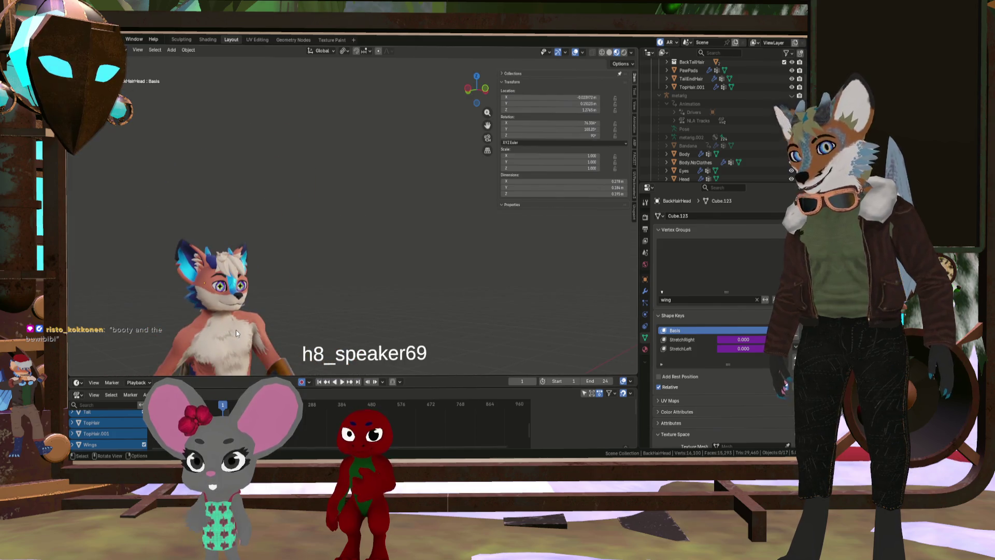
scroll(238, 335, up, 4)
mouse_move(237, 333)
shift+middle_down()
mouse_move(272, 266)
mouse_move(295, 267)
shift+middle_up()
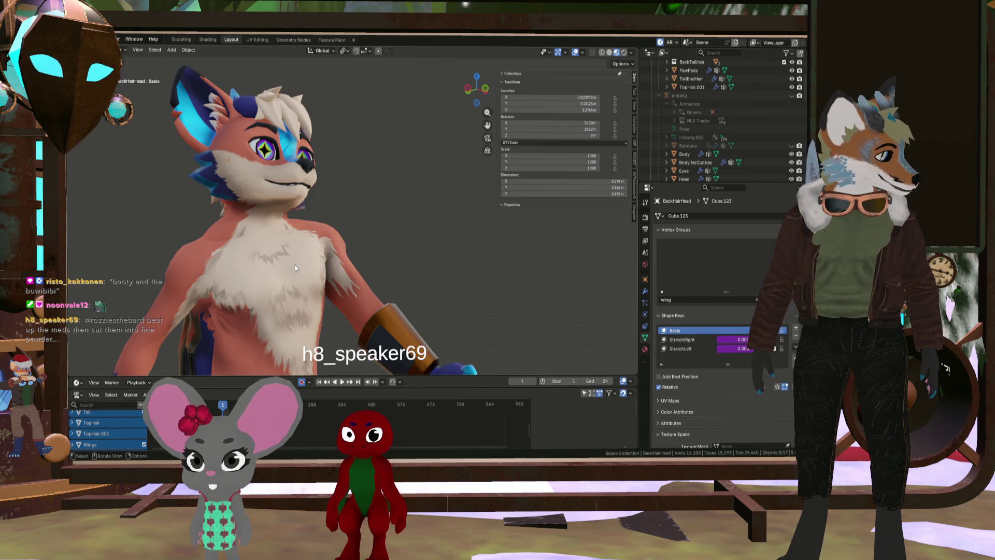
scroll(247, 228, down, 5)
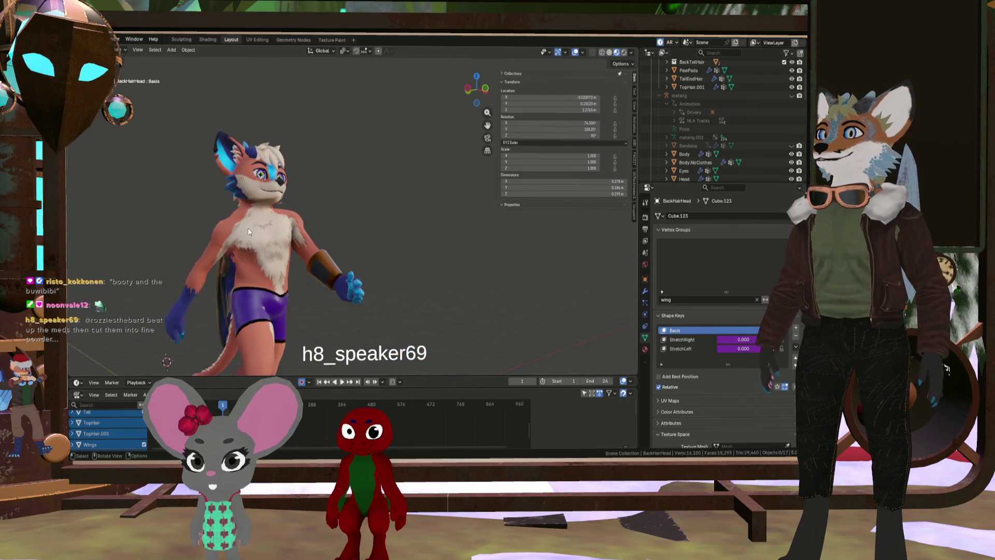
scroll(241, 245, up, 5)
mouse_move(240, 244)
middle_down()
mouse_move(206, 247)
mouse_move(244, 238)
mouse_move(237, 290)
mouse_move(202, 167)
mouse_move(169, 183)
mouse_move(218, 186)
mouse_move(240, 211)
mouse_move(293, 160)
mouse_move(208, 203)
mouse_move(283, 204)
mouse_move(319, 180)
mouse_move(287, 194)
mouse_move(266, 226)
mouse_move(332, 142)
mouse_move(322, 195)
mouse_move(222, 214)
mouse_move(160, 189)
mouse_move(326, 202)
mouse_move(216, 196)
mouse_move(294, 211)
mouse_move(308, 256)
mouse_move(242, 178)
mouse_move(183, 180)
mouse_move(220, 206)
mouse_move(244, 196)
mouse_move(268, 236)
middle_up()
scroll(229, 237, down, 5)
scroll(202, 166, up, 4)
scroll(274, 213, up, 3)
scroll(246, 217, down, 5)
scroll(271, 220, up, 6)
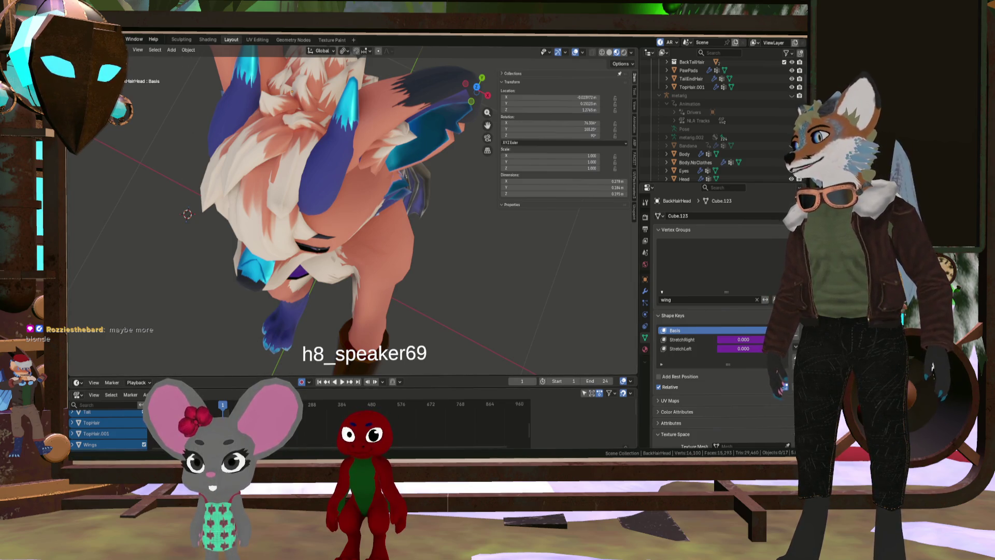
key(alt+Tab)
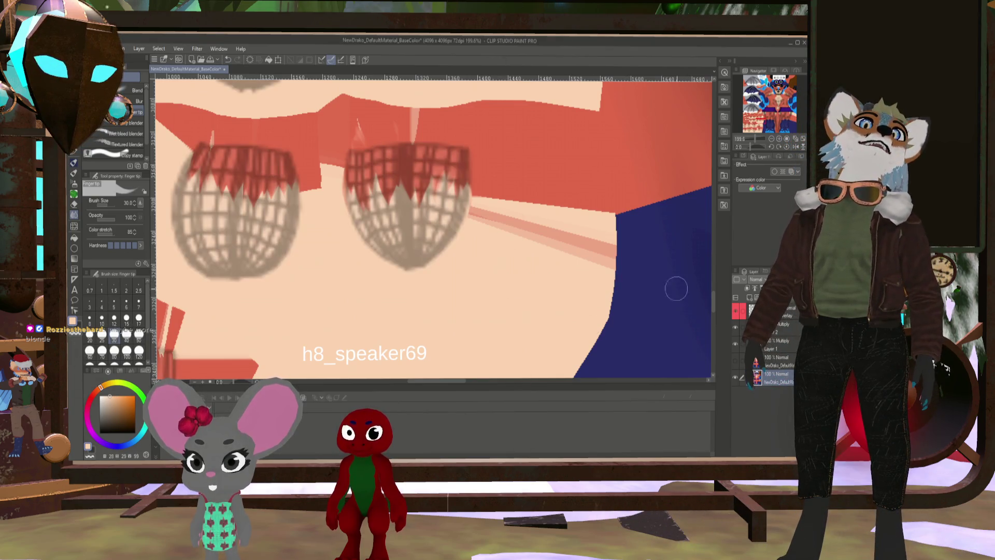
Zoom out and change the brush size to 50, then back down to 40
scroll(518, 192, down, 3)
scroll(518, 192, down, 4)
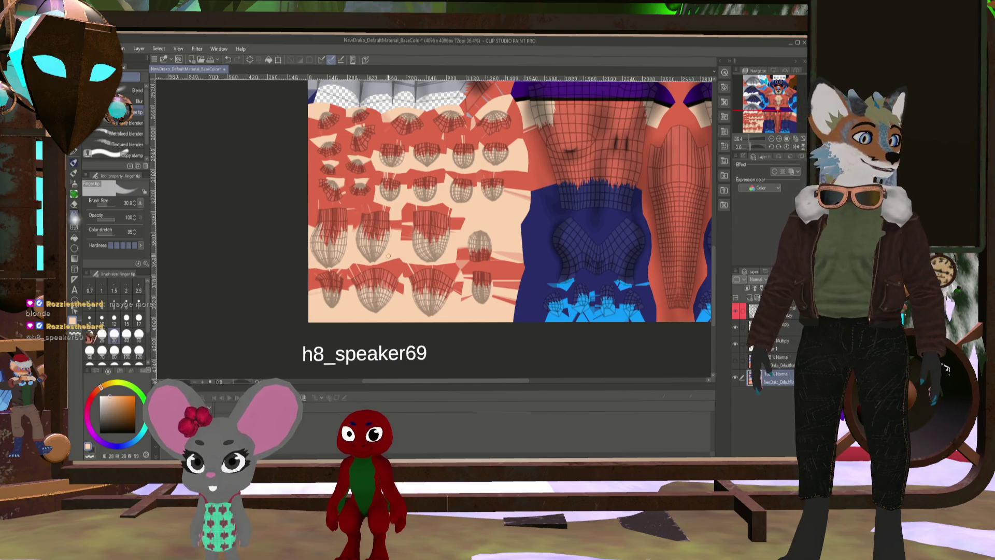
scroll(413, 270, up, 1)
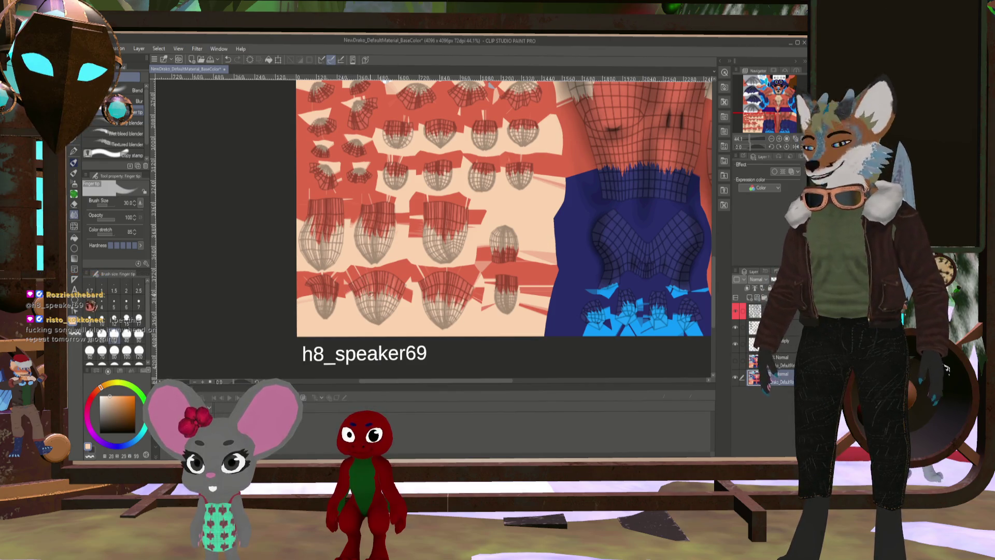
key(bracketright)
key(bracketright)
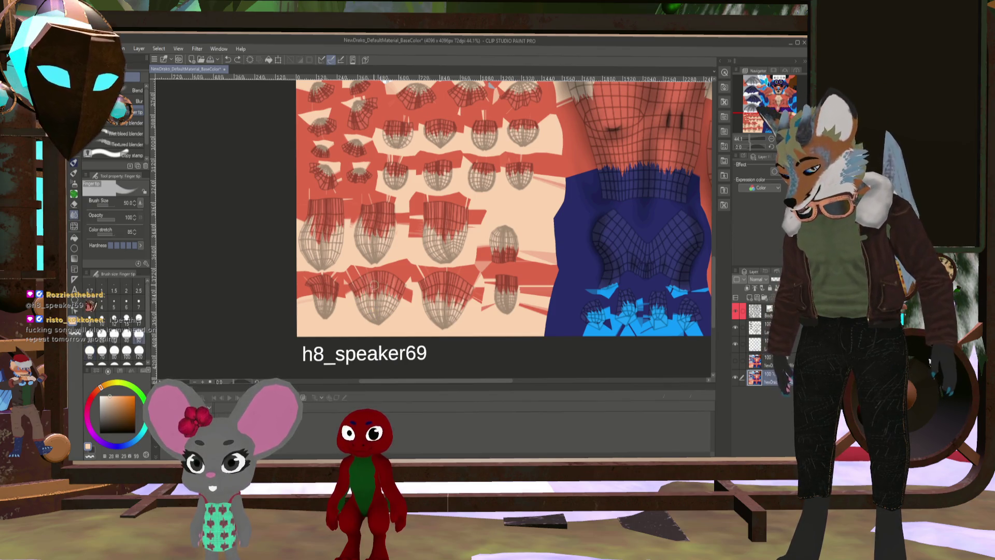
key(bracketleft)
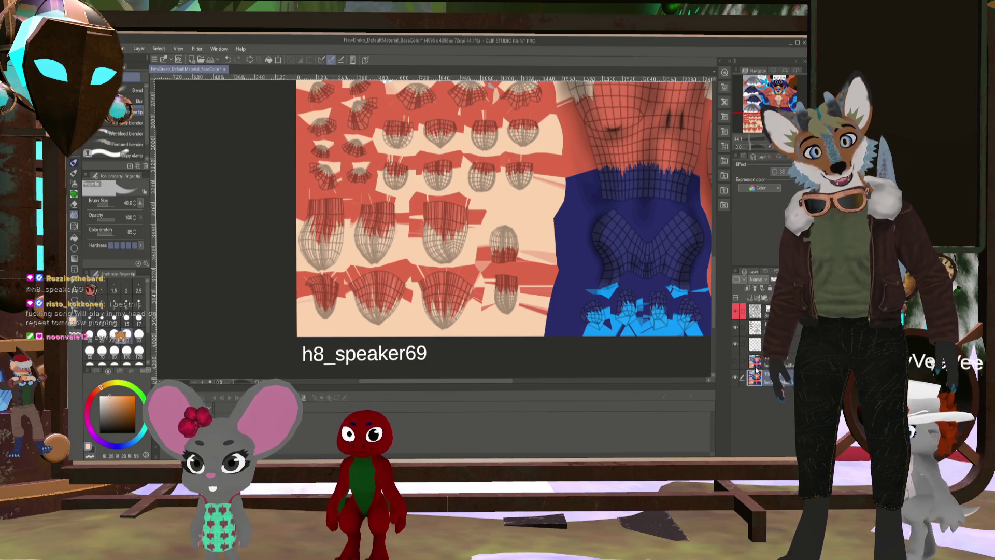
Toggle the coloured texture layer off and on, then hide the UV wireframe layer
click(736, 376)
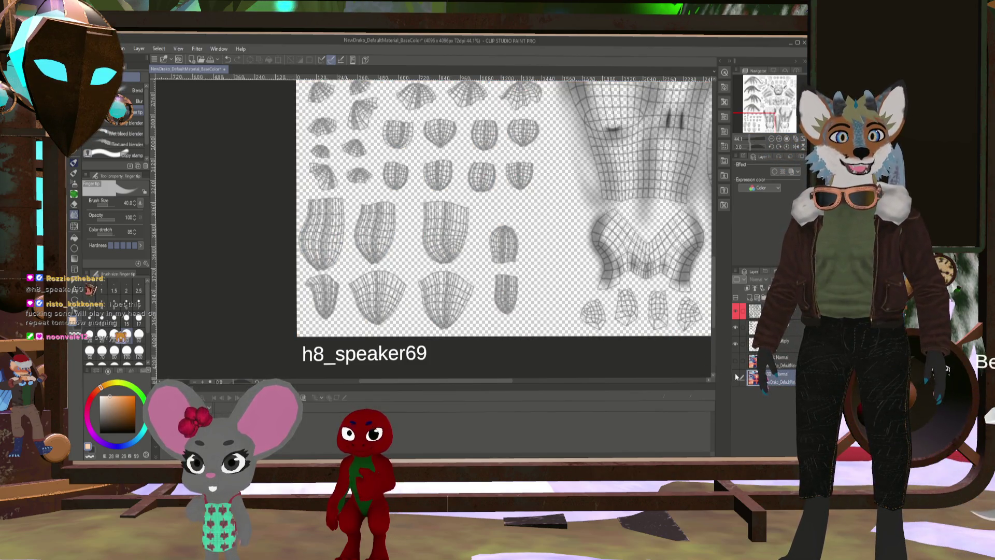
click(735, 376)
click(737, 313)
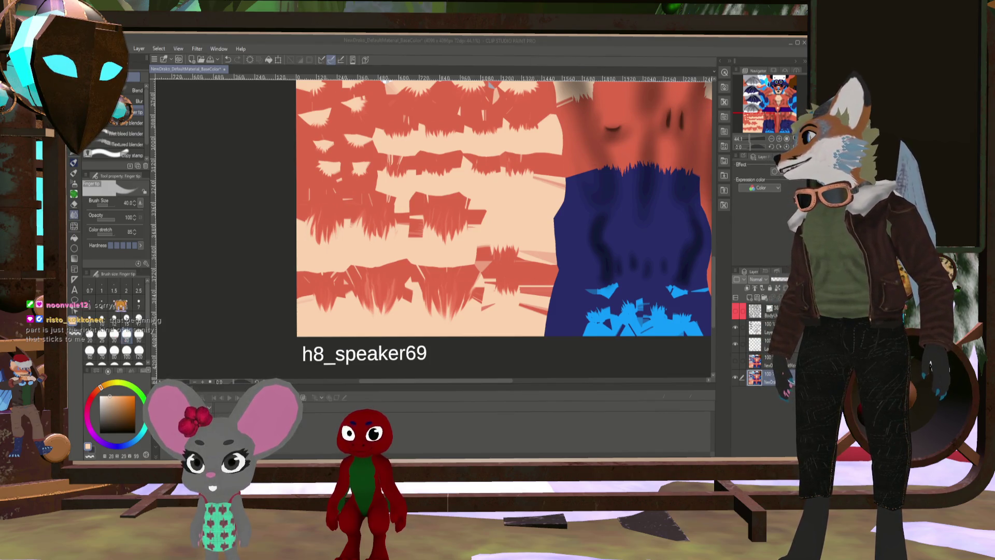
key(alt+Tab)
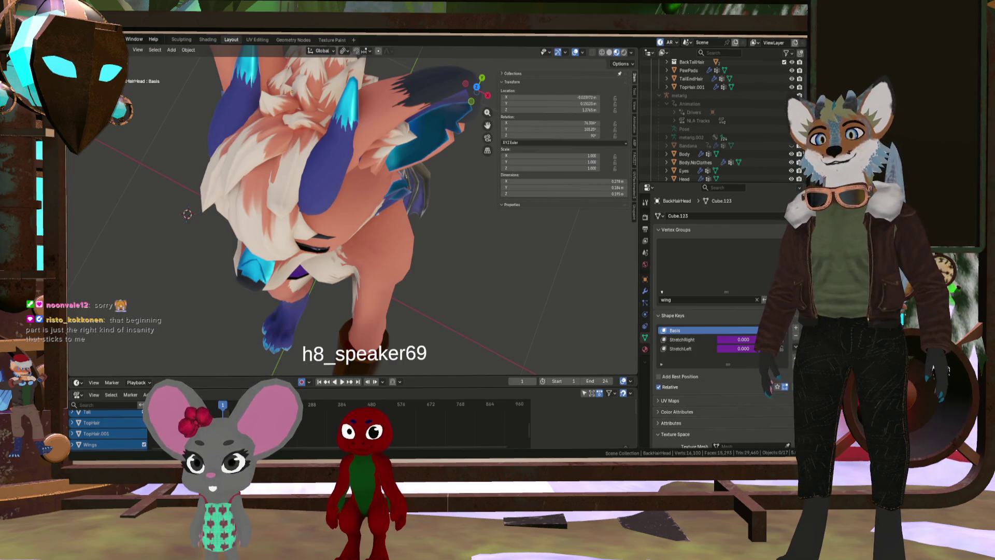
mouse_move(481, 336)
middle_down()
mouse_move(343, 216)
mouse_move(413, 223)
mouse_move(260, 218)
mouse_move(285, 164)
mouse_move(330, 201)
mouse_move(375, 201)
mouse_move(282, 229)
mouse_move(377, 251)
mouse_move(405, 229)
mouse_move(259, 228)
mouse_move(198, 252)
mouse_move(376, 238)
mouse_move(369, 252)
mouse_move(447, 233)
mouse_move(414, 245)
mouse_move(321, 236)
mouse_move(436, 266)
middle_up()
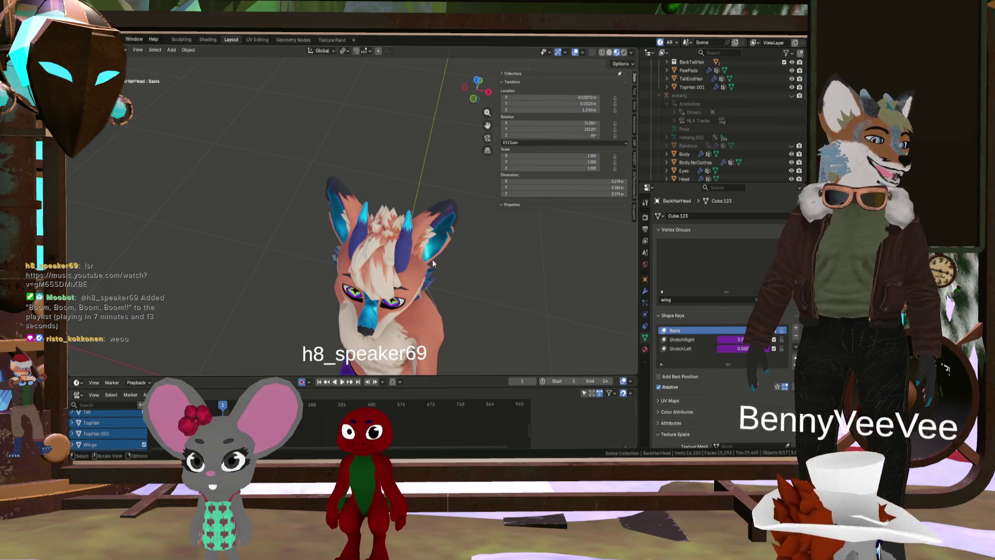
scroll(365, 256, up, 3)
mouse_move(365, 256)
middle_down()
mouse_move(425, 184)
mouse_move(353, 179)
mouse_move(333, 230)
middle_up()
scroll(431, 197, up, 4)
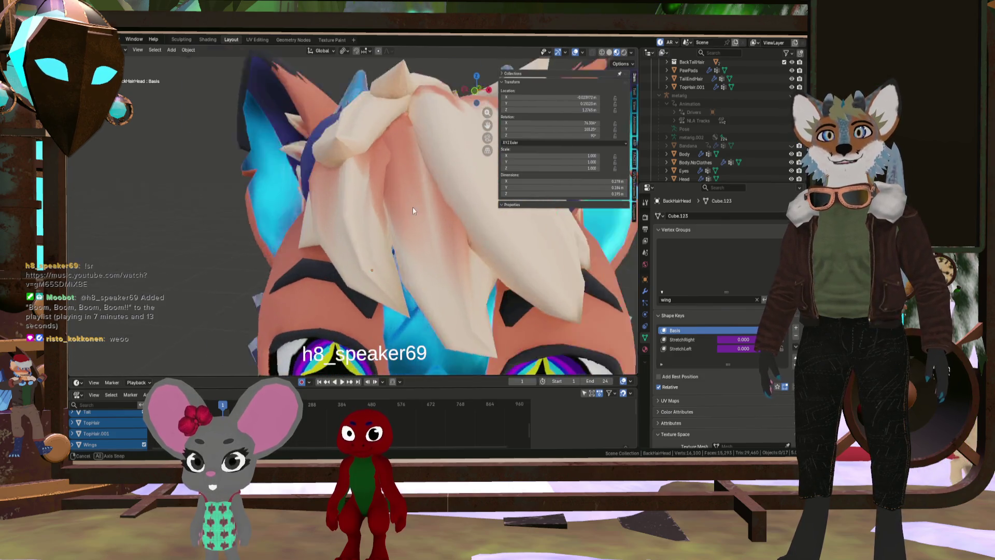
middle_drag(412, 207, 396, 182)
scroll(424, 238, down, 4)
mouse_move(424, 238)
middle_down()
mouse_move(452, 234)
mouse_move(371, 233)
mouse_move(365, 256)
mouse_move(339, 210)
mouse_move(422, 226)
mouse_move(322, 241)
mouse_move(383, 270)
mouse_move(399, 259)
middle_up()
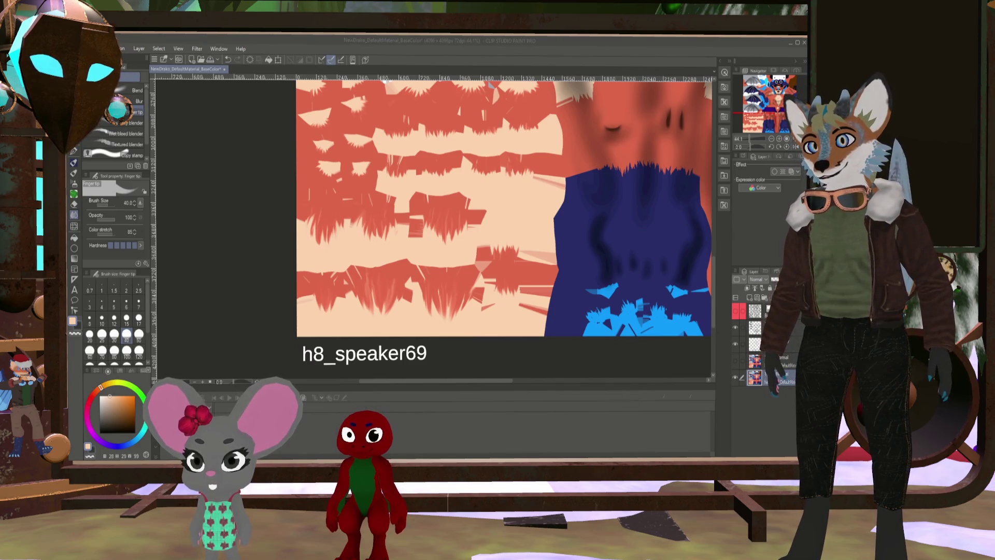
Save the texture file and add a copy of the texture layer
click(522, 322)
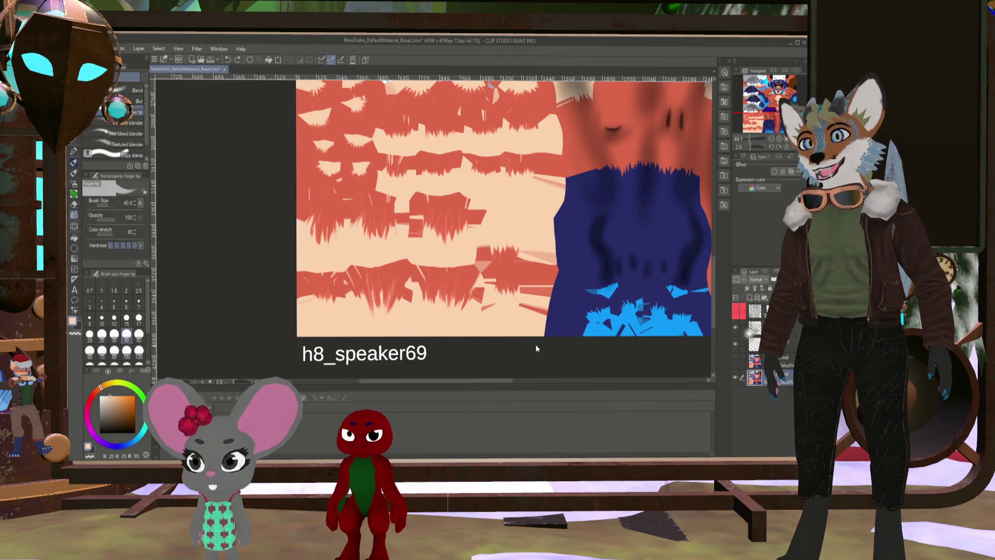
key(ctrl+s)
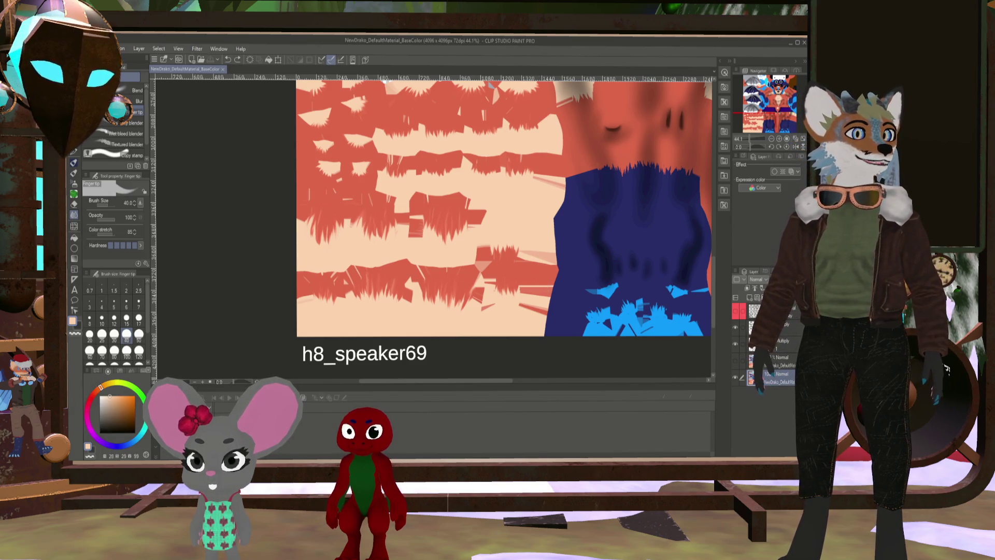
key(ctrl+v)
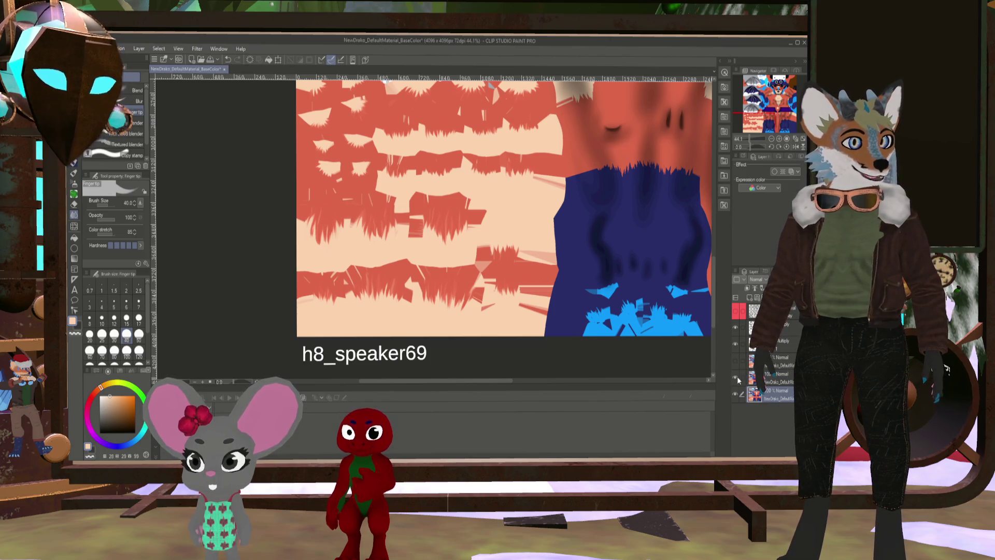
Show the UV wireframe, set the smudge brush to 25, and smudge the lower-middle tufts downward
scroll(372, 294, up, 2)
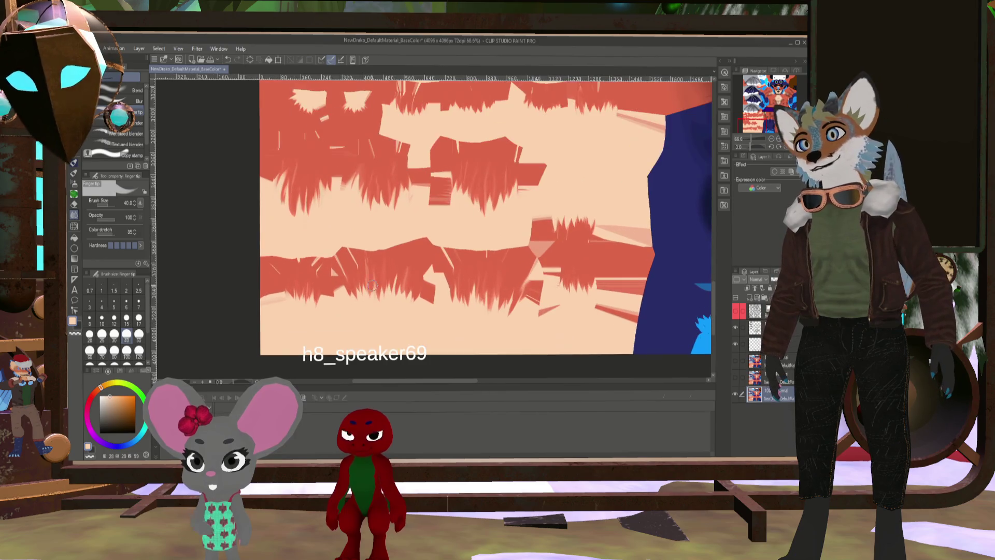
click(734, 312)
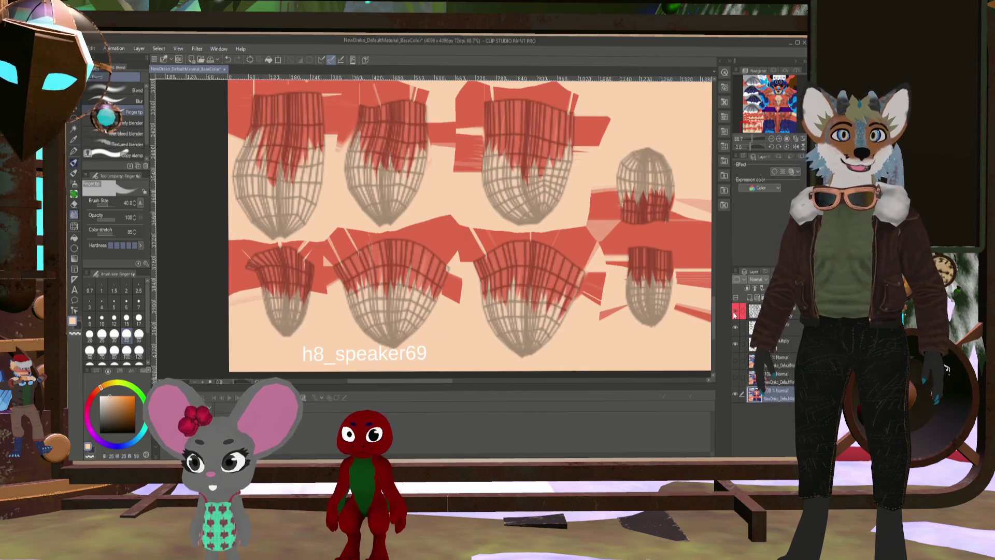
click(90, 334)
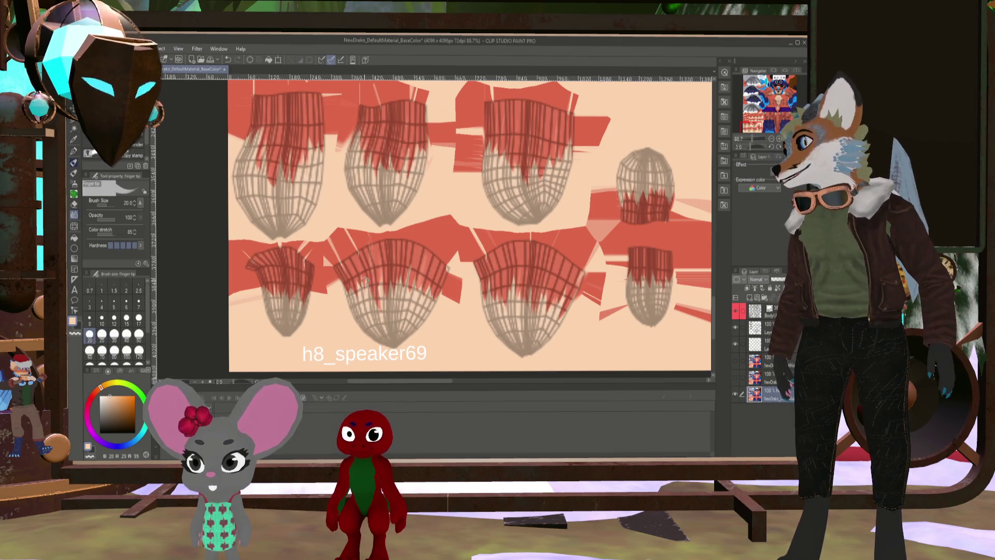
key(bracketright)
key(bracketright)
key(bracketright)
mouse_move(374, 282)
mouse_down()
mouse_move(379, 318)
mouse_move(398, 320)
mouse_up()
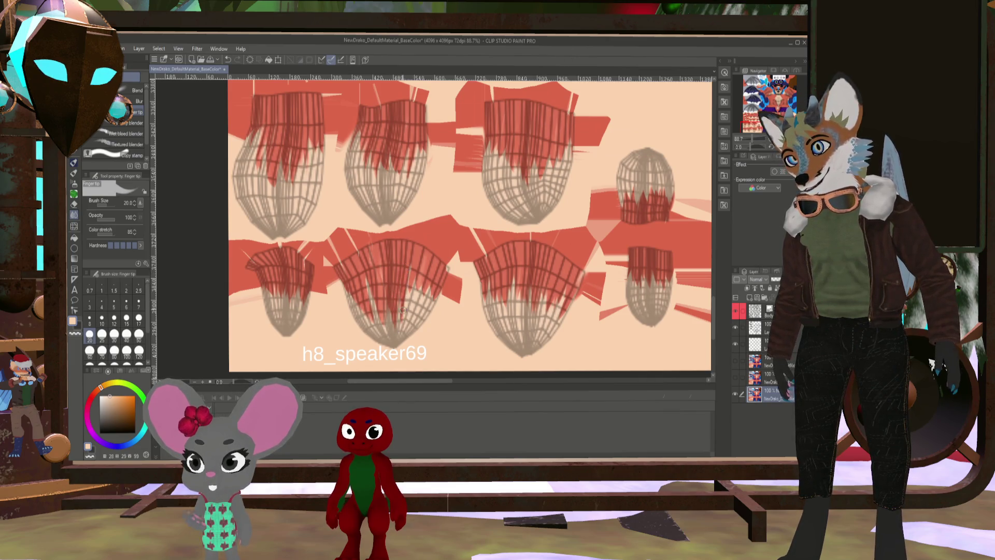
Smudge the red hair tufts downward into strands, adjusting the Finger tip size between 17 and 30
drag(414, 282, 407, 319)
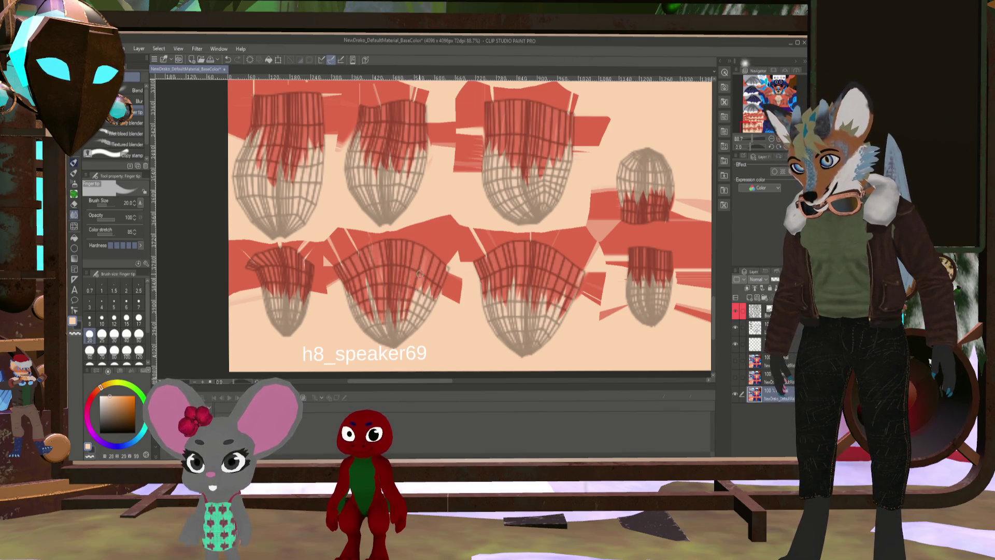
key(bracketright)
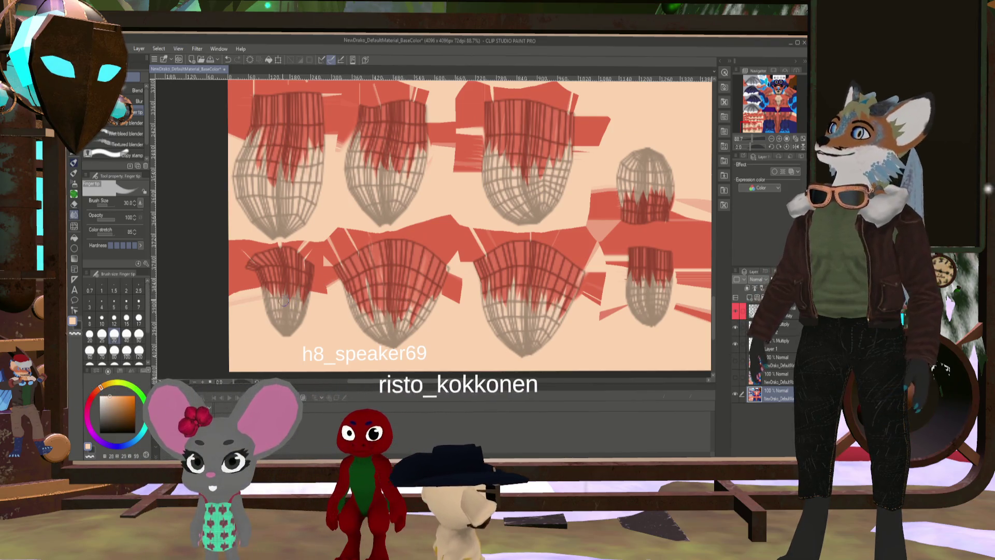
key(bracketleft)
key(bracketleft)
key(bracketleft)
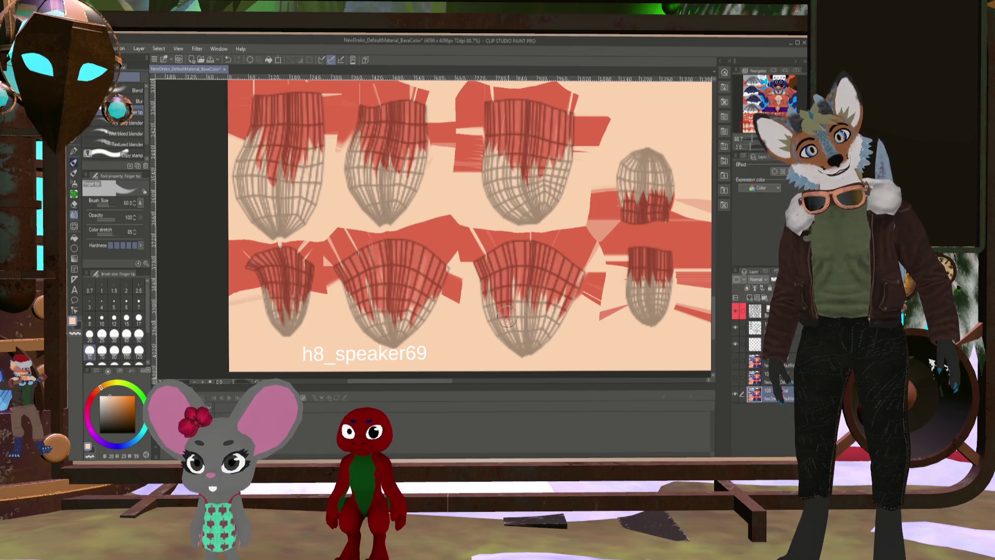
key(bracketleft)
key(bracketleft)
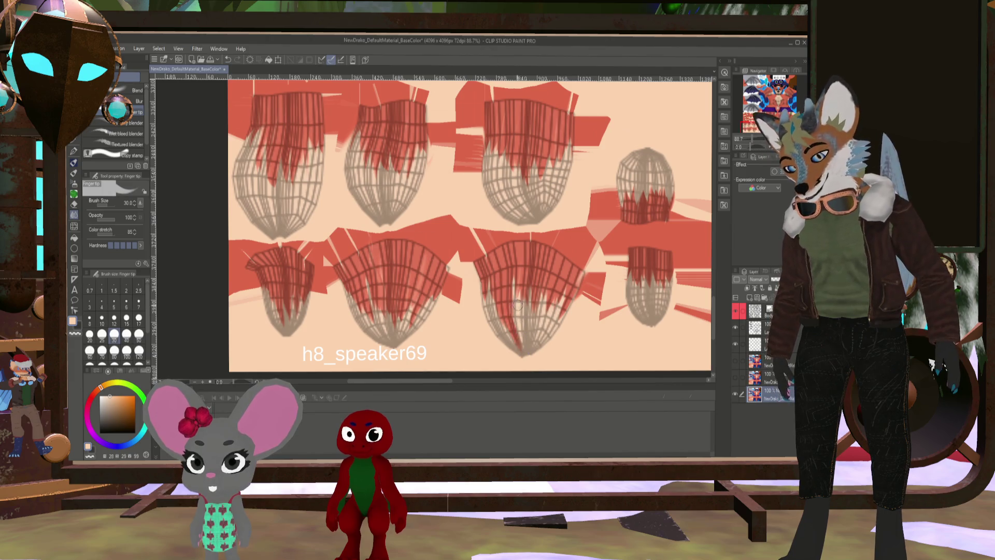
drag(503, 298, 512, 334)
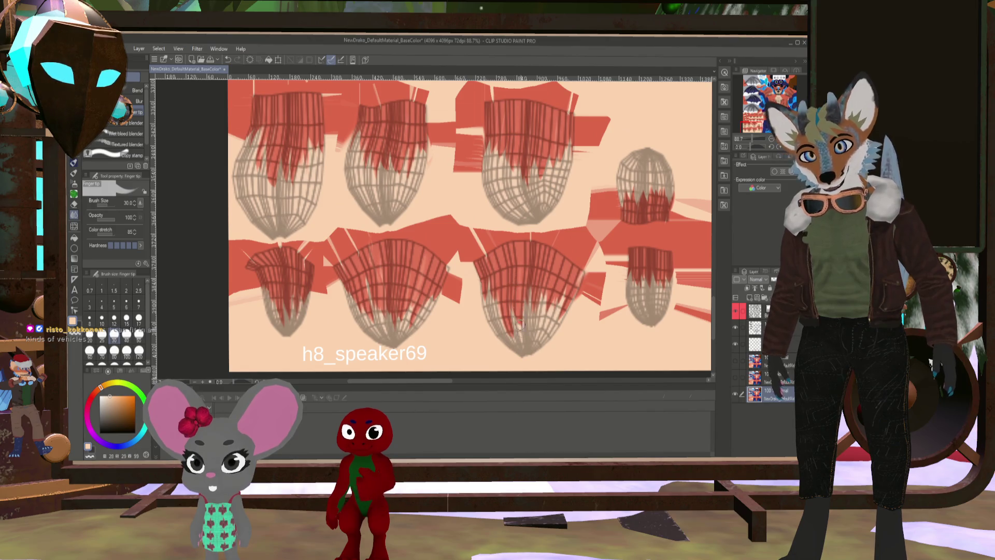
drag(531, 278, 529, 304)
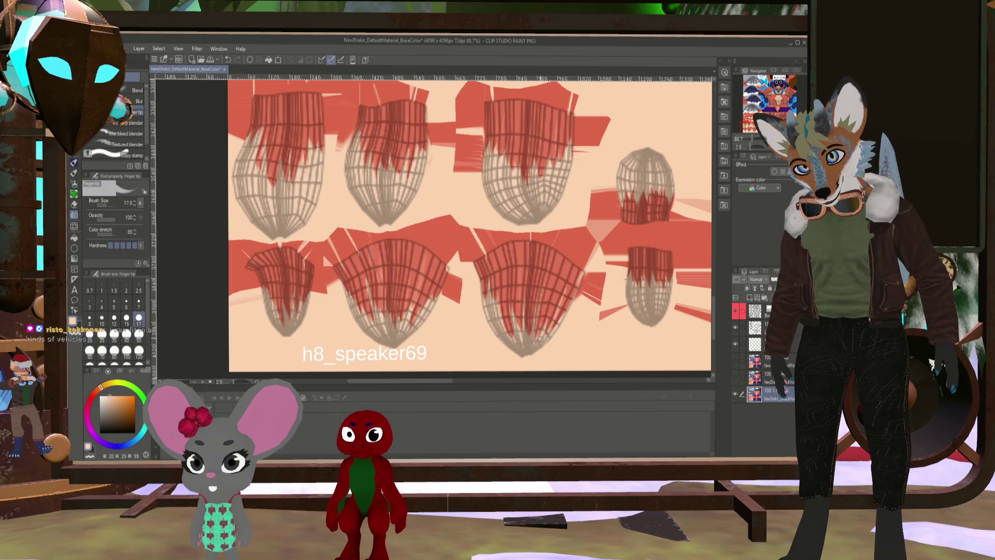
Set the smudge brush to 15, hide the UV wireframe, and switch to Blender to check the texture
key(bracketright)
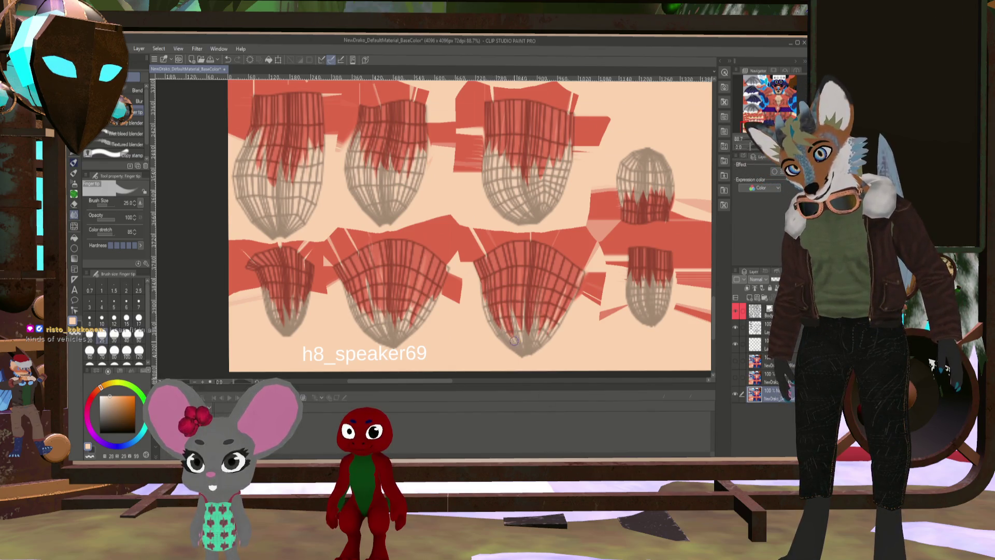
key(bracketleft)
key(bracketleft)
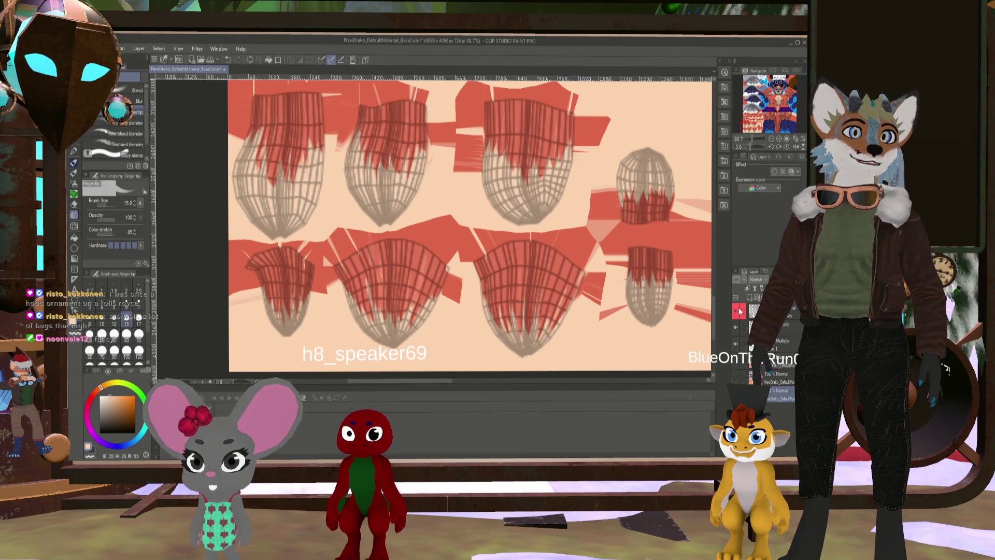
key(ctrl+h)
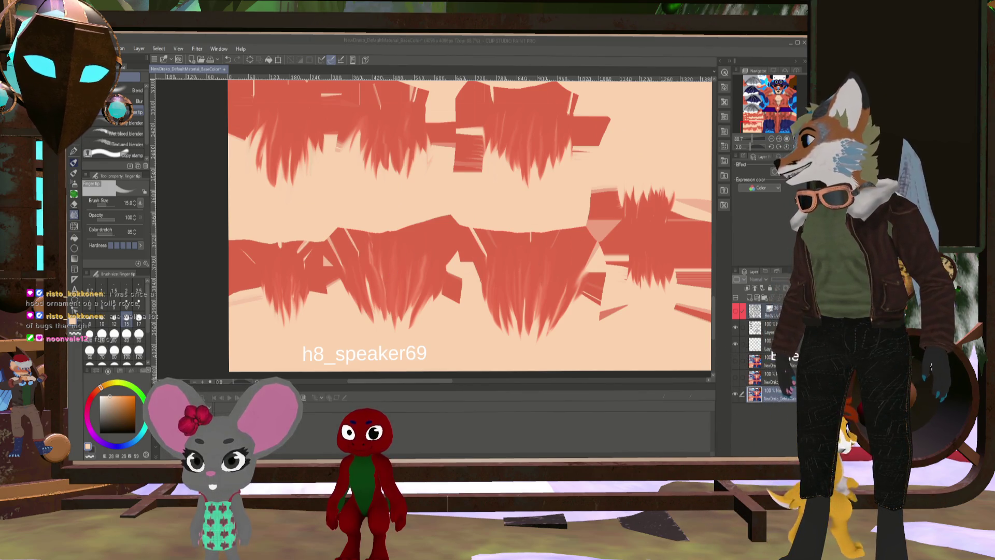
key(alt+Tab)
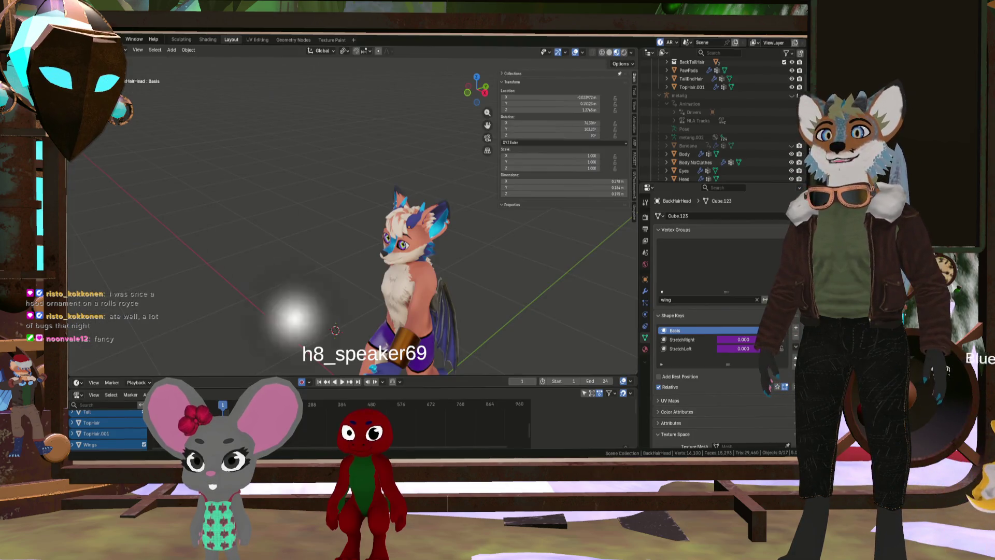
scroll(458, 275, up, 5)
mouse_move(457, 275)
middle_down()
mouse_move(467, 199)
mouse_move(361, 218)
middle_up()
scroll(361, 218, down, 5)
mouse_move(475, 278)
middle_down()
mouse_move(392, 256)
mouse_move(384, 232)
mouse_move(502, 248)
mouse_move(473, 264)
middle_up()
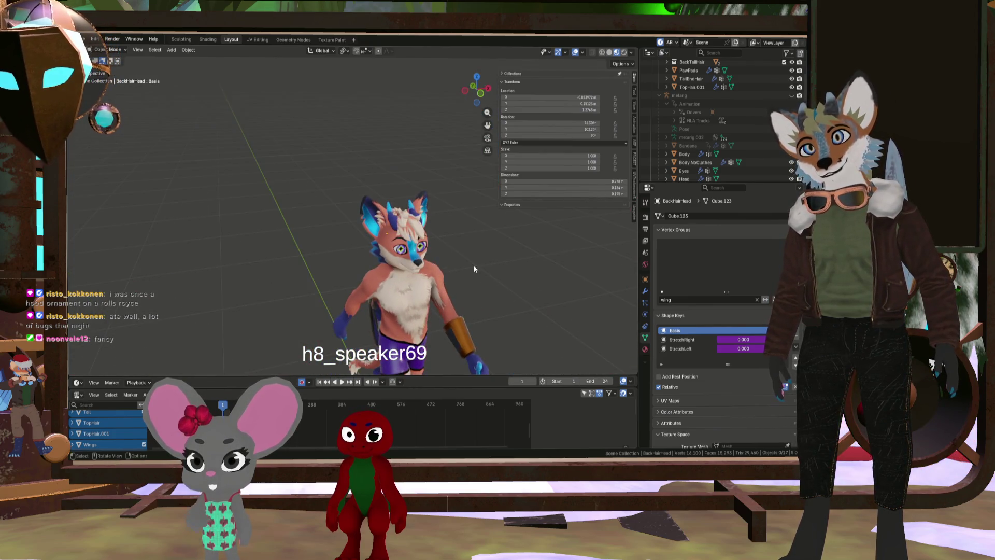
scroll(423, 212, up, 5)
scroll(423, 211, down, 5)
mouse_move(424, 211)
middle_down()
mouse_move(327, 229)
mouse_move(398, 248)
mouse_move(280, 274)
mouse_move(244, 294)
mouse_move(472, 317)
mouse_move(437, 296)
mouse_move(428, 315)
mouse_move(518, 329)
mouse_move(461, 254)
mouse_move(518, 256)
mouse_move(492, 257)
mouse_move(540, 283)
mouse_move(430, 263)
mouse_move(459, 281)
middle_up()
scroll(461, 254, up, 4)
scroll(492, 257, down, 4)
mouse_move(514, 264)
shift+middle_down()
mouse_move(398, 288)
mouse_move(478, 265)
mouse_move(413, 318)
mouse_move(356, 322)
mouse_move(383, 327)
mouse_move(305, 322)
mouse_move(407, 348)
mouse_move(499, 342)
mouse_move(472, 327)
mouse_move(398, 241)
shift+middle_up()
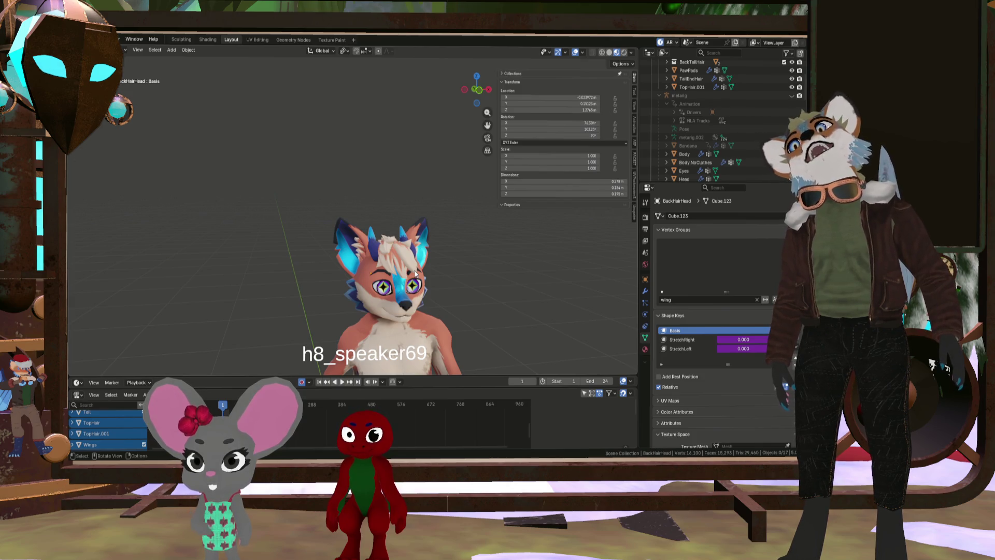
scroll(415, 274, up, 3)
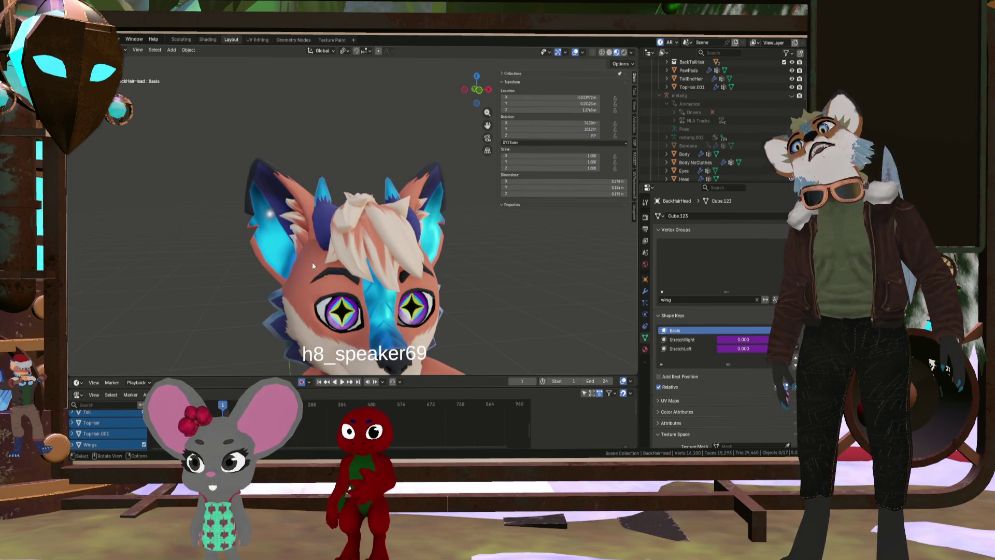
mouse_move(313, 261)
middle_down()
mouse_move(377, 278)
mouse_move(344, 300)
mouse_move(408, 299)
mouse_move(305, 313)
middle_up()
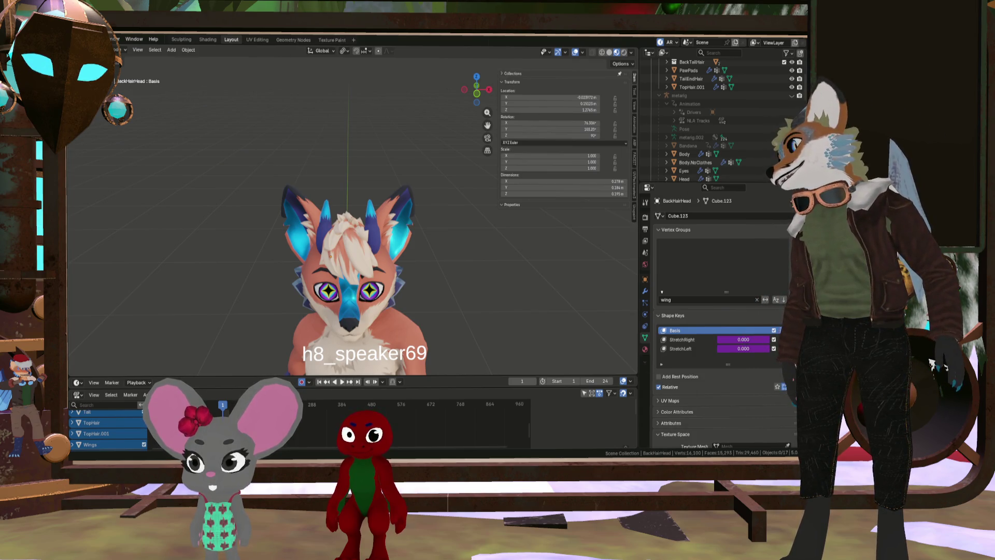
key(alt+Tab)
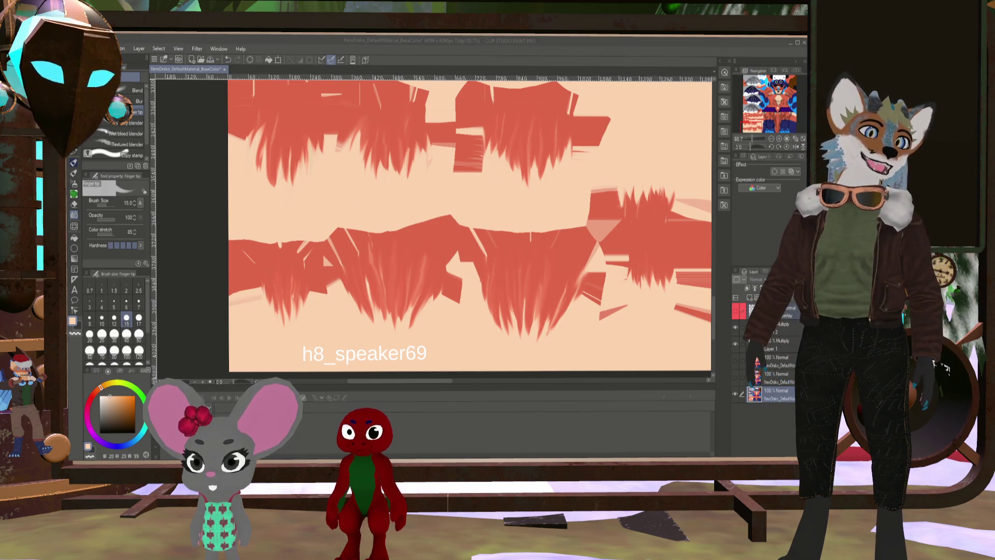
Smudge two more red streaks downward with a size-25 Finger tip, then hide the UV wireframe
scroll(470, 223, down, 3)
scroll(557, 243, up, 3)
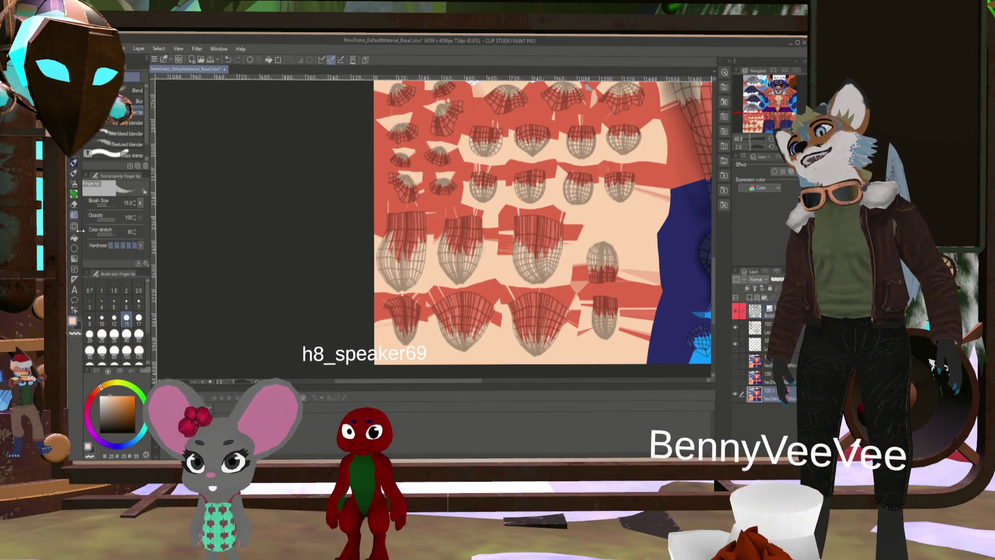
scroll(359, 252, up, 2)
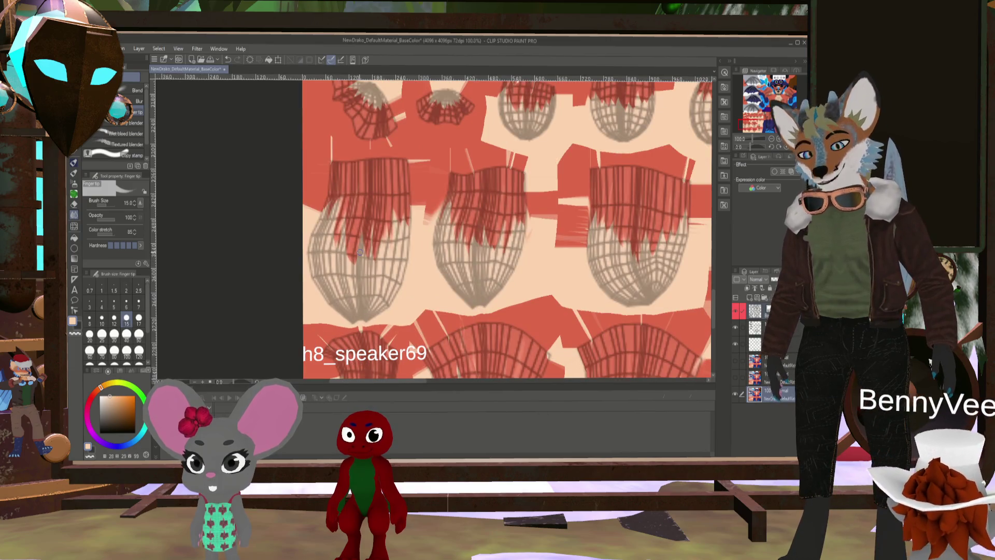
key(bracketright)
key(bracketright)
key(bracketright)
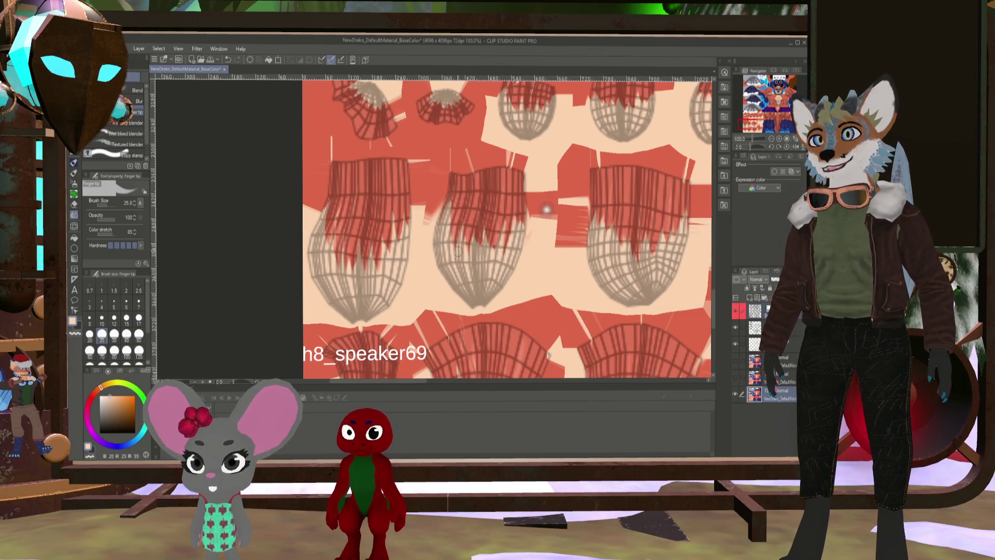
drag(477, 239, 478, 269)
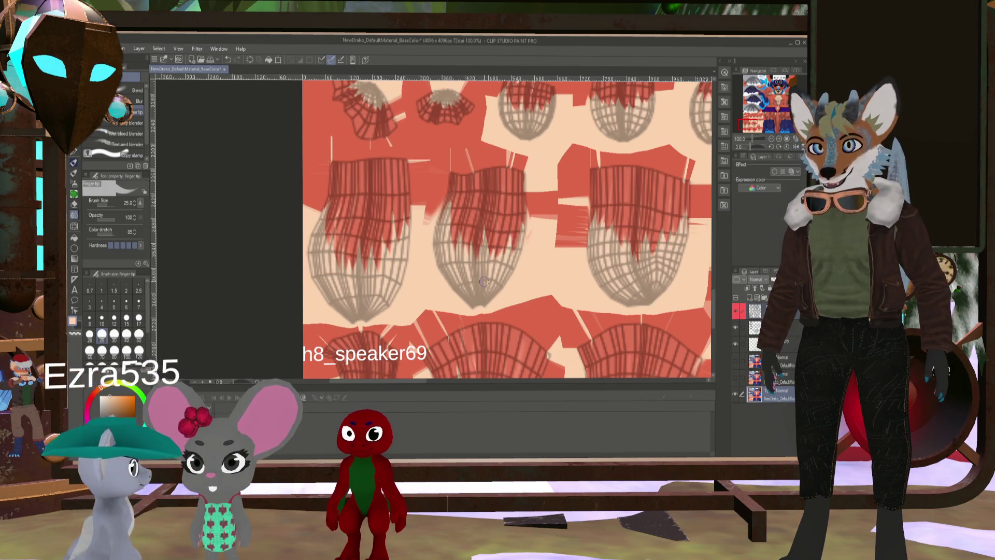
scroll(390, 238, right, 5)
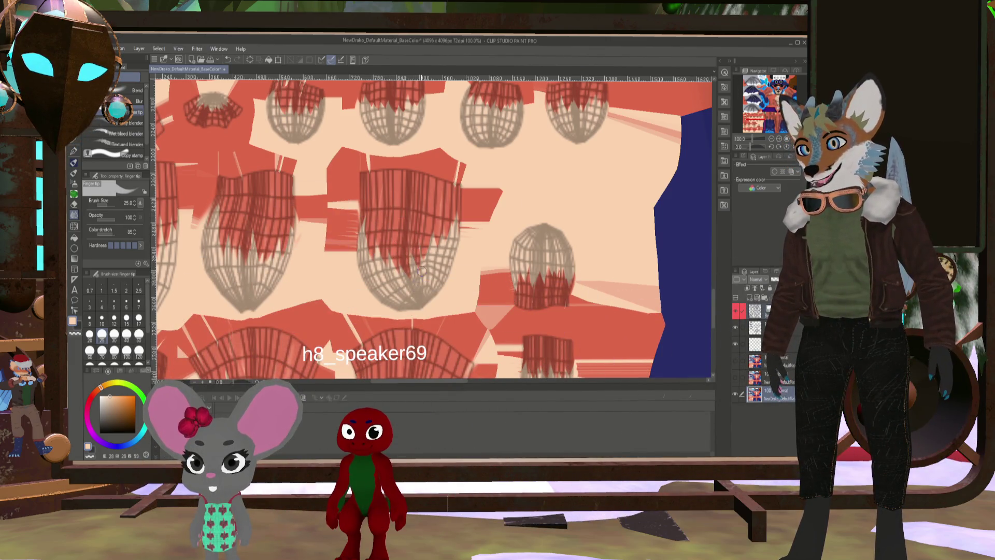
drag(425, 275, 435, 259)
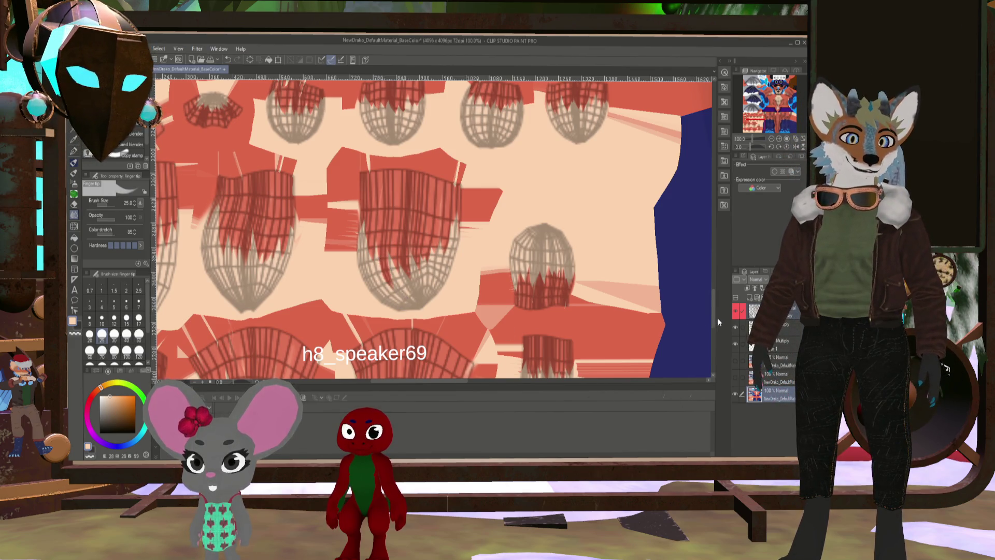
click(735, 311)
scroll(607, 285, down, 3)
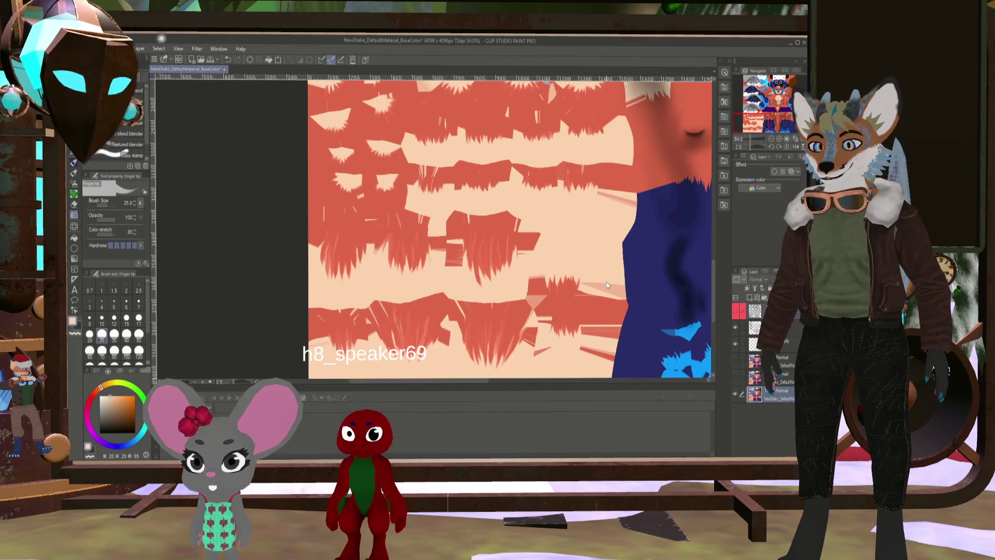
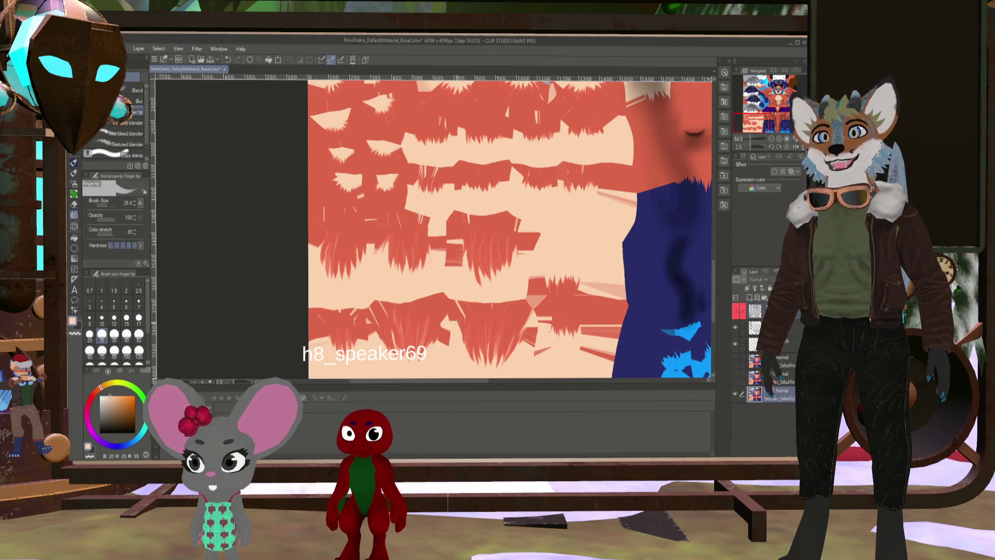
Zoom out on the BaseColor fur texture canvas
scroll(698, 314, down, 2)
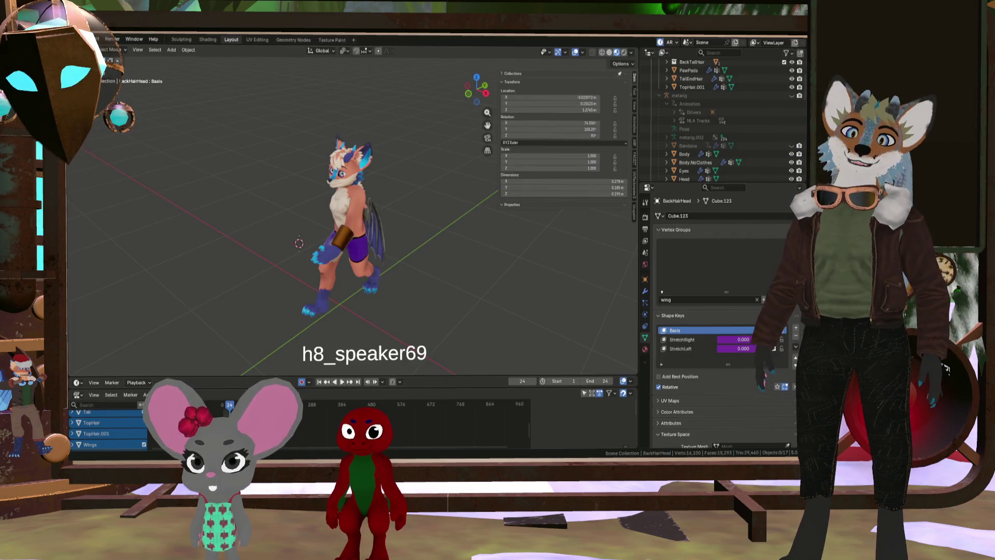
Orbit and zoom around the textured fox avatar's head, then return to the fur texture
scroll(374, 173, up, 8)
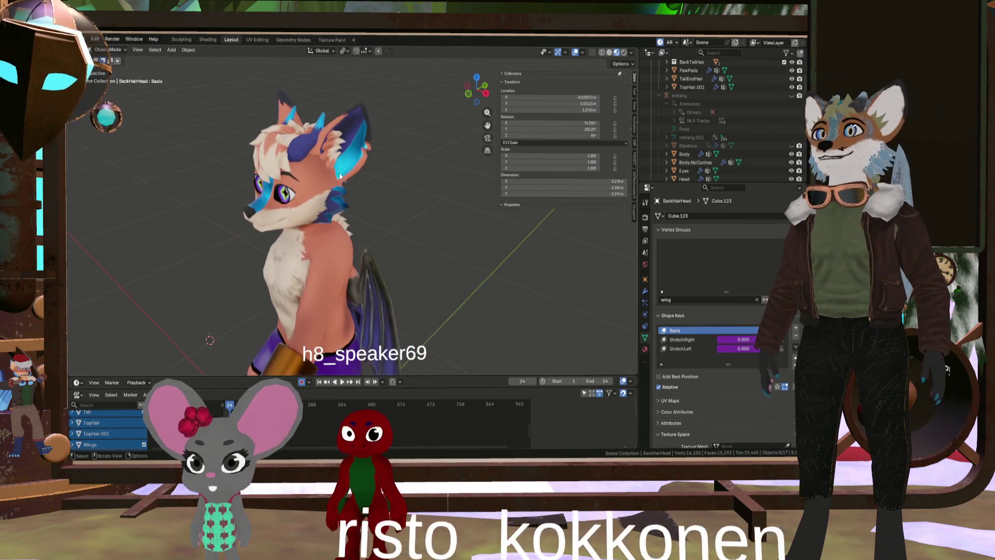
mouse_move(374, 173)
middle_down()
mouse_move(418, 178)
mouse_move(355, 179)
mouse_move(377, 206)
mouse_move(382, 198)
mouse_move(359, 239)
mouse_move(362, 284)
mouse_move(314, 136)
mouse_move(366, 167)
mouse_move(336, 206)
mouse_move(294, 194)
mouse_move(284, 177)
mouse_move(302, 246)
mouse_move(284, 191)
mouse_move(351, 200)
mouse_move(326, 218)
mouse_move(282, 212)
mouse_move(413, 229)
mouse_move(382, 206)
mouse_move(263, 216)
mouse_move(393, 205)
mouse_move(258, 191)
mouse_move(260, 206)
mouse_move(305, 209)
middle_up()
scroll(383, 198, down, 4)
scroll(309, 157, up, 5)
scroll(302, 168, down, 4)
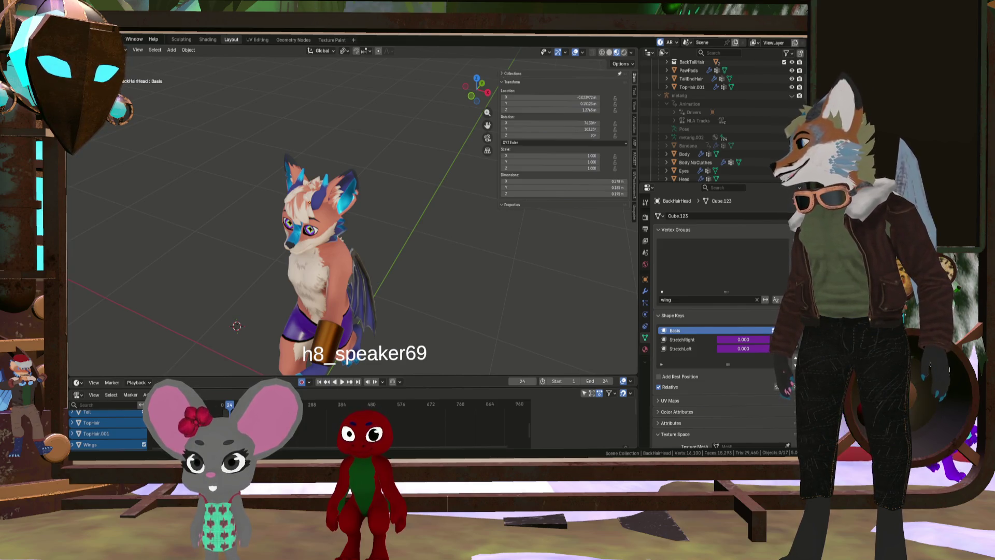
key(alt+Tab)
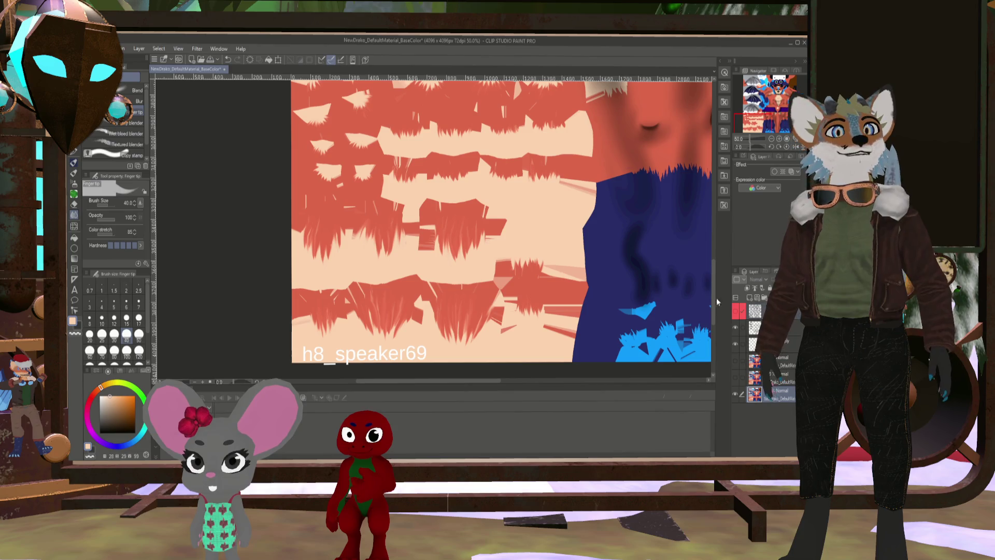
Show, then hide, the UV wireframe to compare the fur strokes, and raise the brush size to 30
click(738, 311)
scroll(513, 202, up, 4)
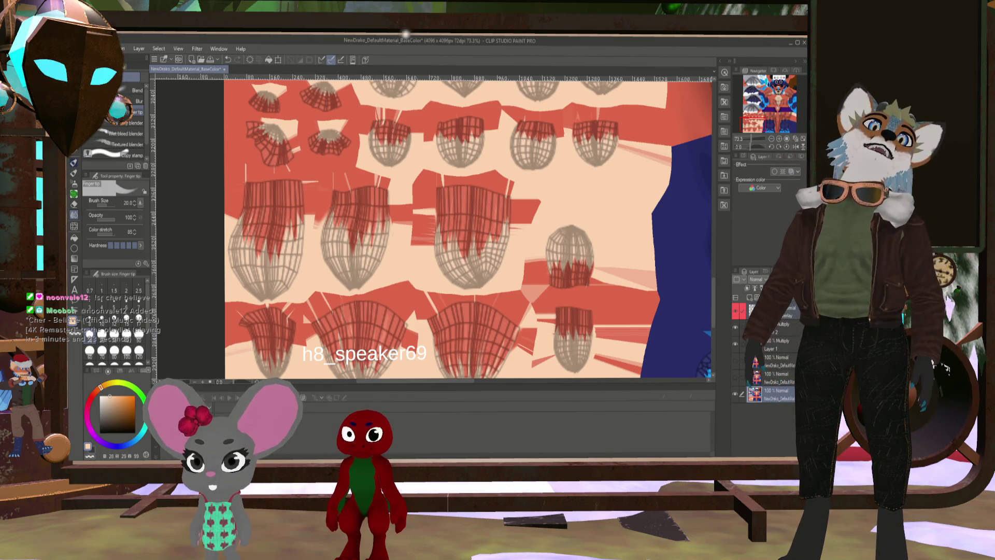
click(734, 310)
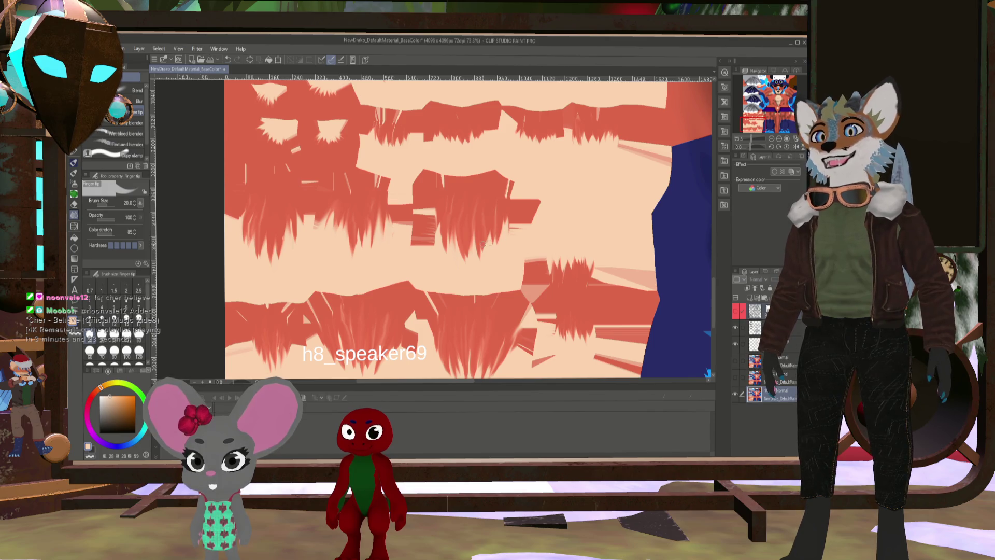
key(bracketright)
key(bracketright)
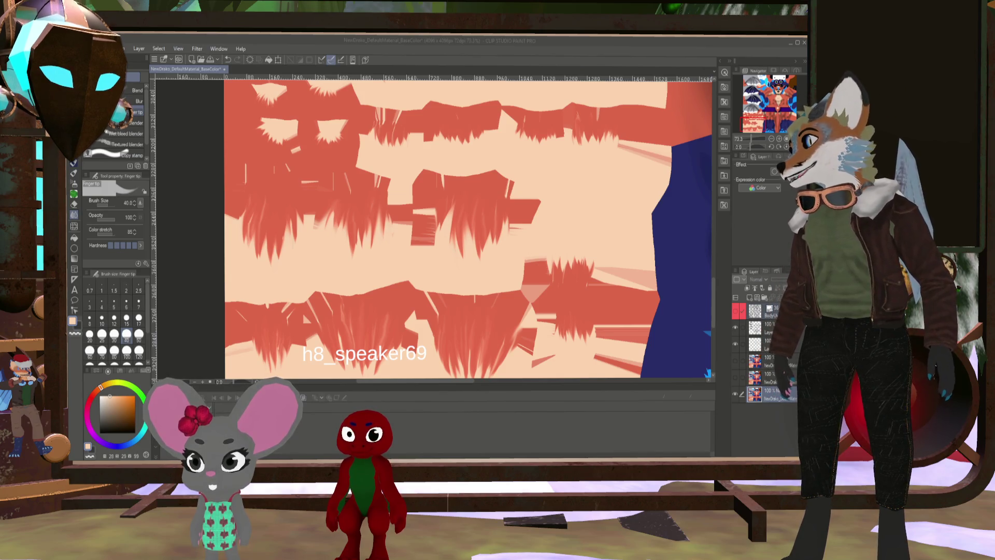
key(alt+Tab)
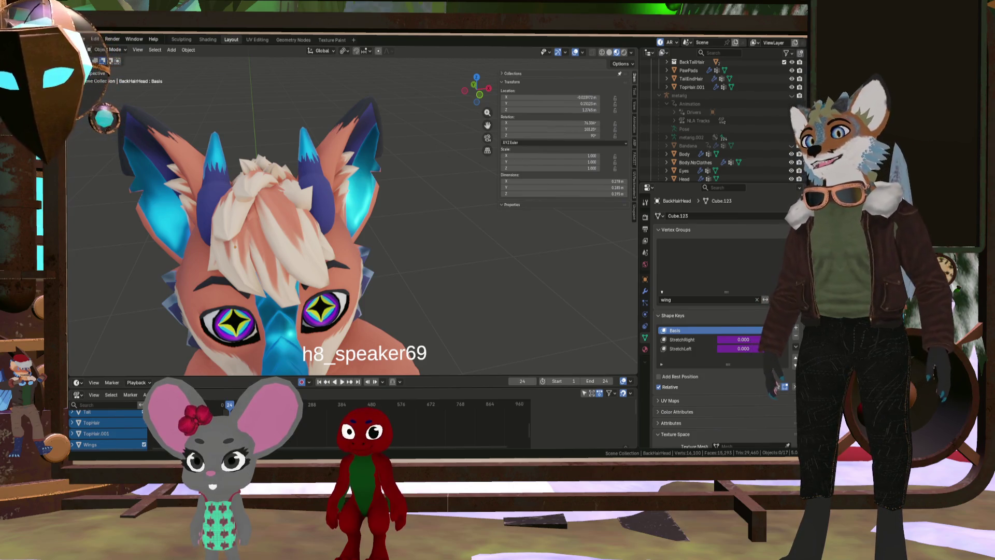
View the fox from above and the side, play its walk animation, and zoom around it
mouse_move(235, 247)
middle_down()
mouse_move(254, 213)
mouse_move(227, 174)
mouse_move(280, 213)
mouse_move(225, 232)
mouse_move(365, 250)
mouse_move(320, 250)
mouse_move(297, 234)
mouse_move(362, 230)
middle_up()
mouse_move(222, 241)
middle_down()
mouse_move(354, 273)
mouse_move(284, 264)
mouse_move(465, 272)
mouse_move(359, 252)
mouse_move(383, 267)
middle_up()
key(space)
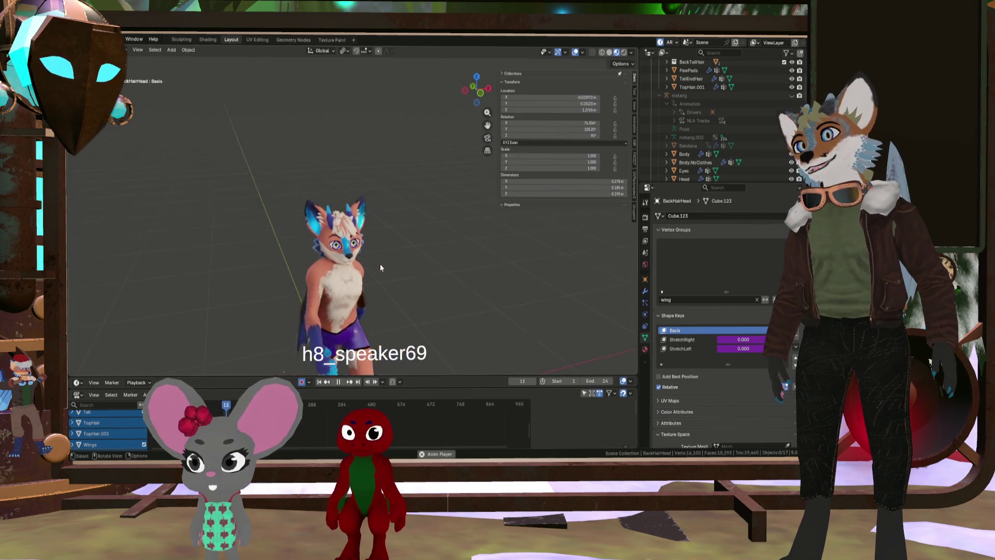
scroll(261, 213, up, 5)
mouse_move(262, 213)
middle_down()
mouse_move(273, 232)
mouse_move(245, 238)
mouse_move(206, 218)
mouse_move(298, 207)
mouse_move(211, 203)
mouse_move(321, 206)
mouse_move(306, 236)
mouse_move(242, 242)
mouse_move(294, 233)
mouse_move(307, 279)
mouse_move(341, 263)
mouse_move(344, 241)
mouse_move(280, 229)
mouse_move(330, 257)
mouse_move(316, 252)
middle_up()
scroll(276, 228, down, 5)
scroll(241, 243, up, 4)
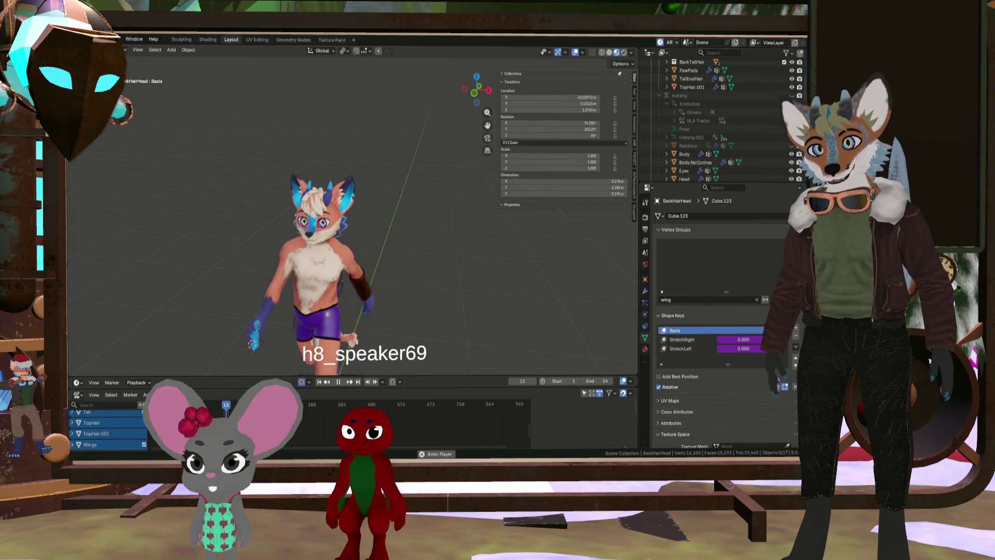
Inspect the fox's face up close, pause playback at frame 13, then zoom onto its chest
mouse_move(288, 200)
ctrl+middle_down()
mouse_move(345, 236)
mouse_move(322, 207)
mouse_move(337, 151)
mouse_move(334, 202)
mouse_move(363, 192)
ctrl+middle_up()
scroll(363, 193, up, 4)
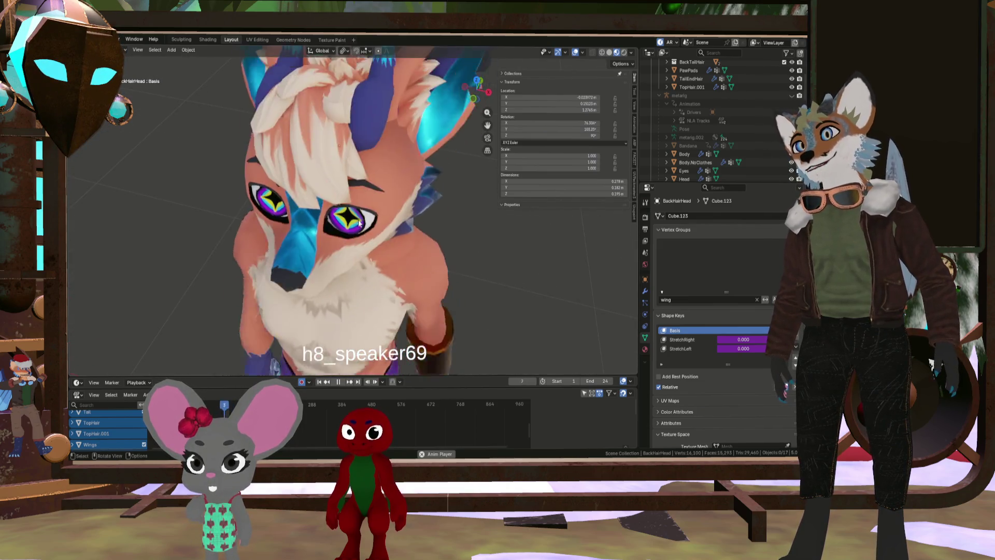
scroll(350, 211, down, 5)
mouse_move(349, 211)
middle_down()
mouse_move(382, 189)
mouse_move(333, 179)
mouse_move(371, 192)
mouse_move(356, 180)
mouse_move(304, 199)
mouse_move(304, 210)
mouse_move(342, 227)
mouse_move(313, 227)
mouse_move(554, 247)
mouse_move(448, 232)
mouse_move(399, 285)
middle_up()
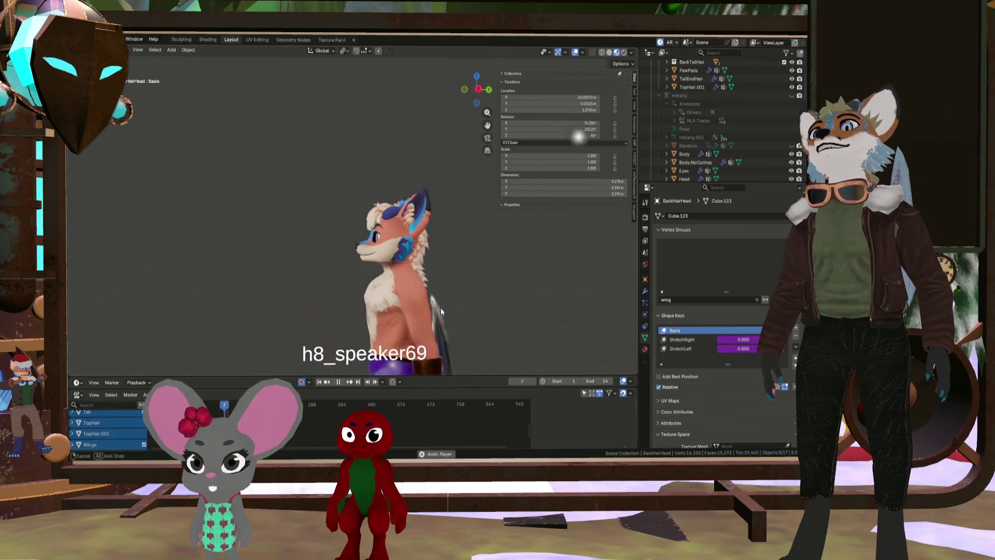
scroll(393, 298, up, 4)
scroll(394, 301, down, 5)
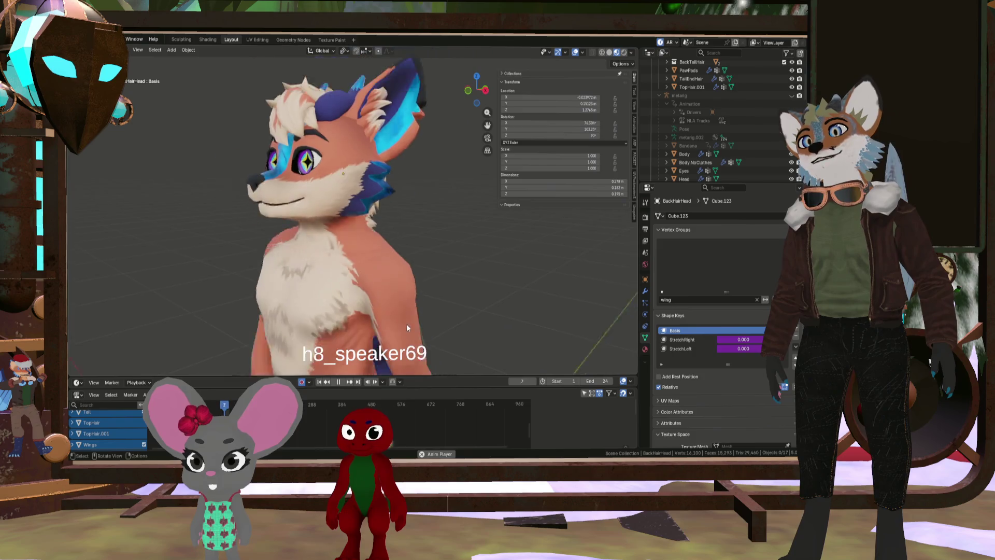
click(342, 382)
scroll(390, 302, up, 5)
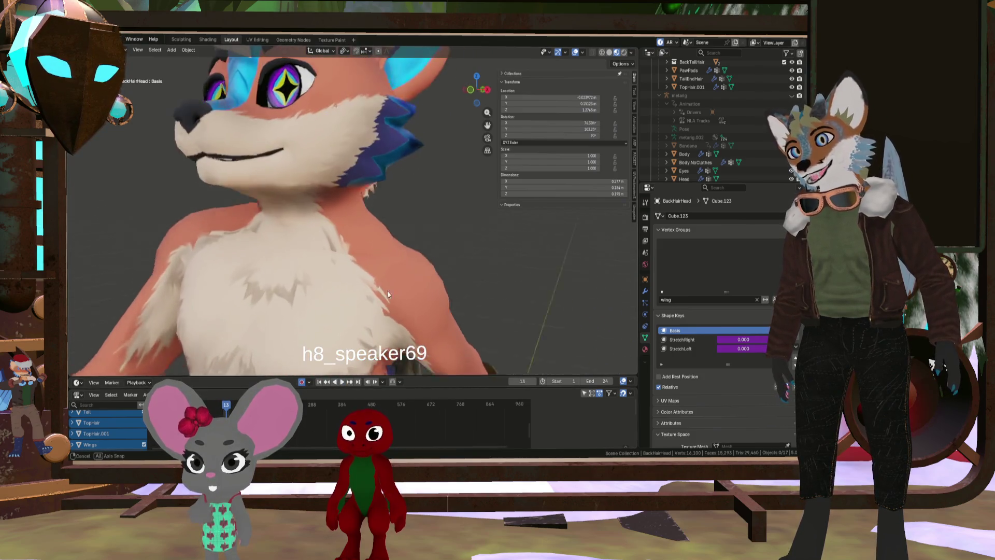
shift+middle_drag(391, 302, 431, 356)
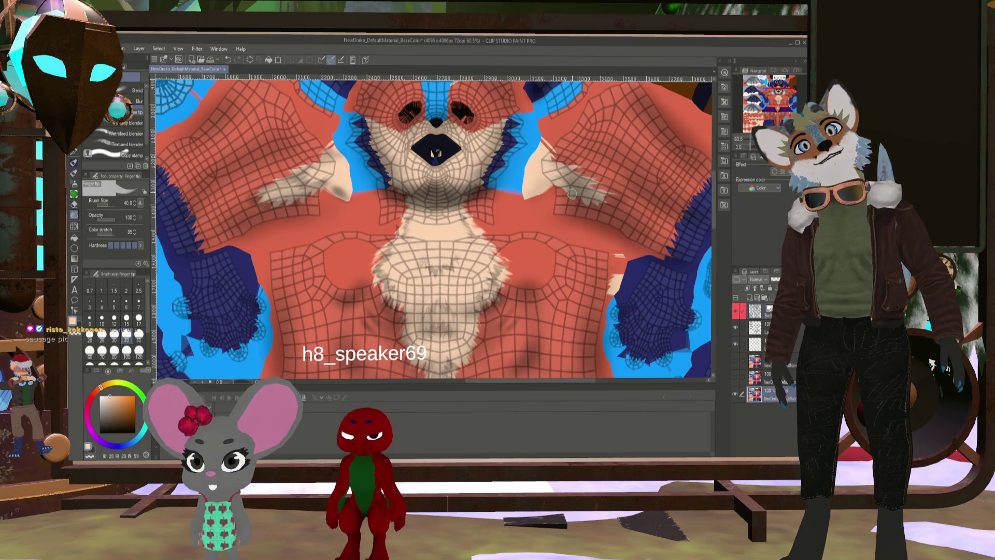
Shrink the brush size to 25
key(bracketleft)
key(bracketleft)
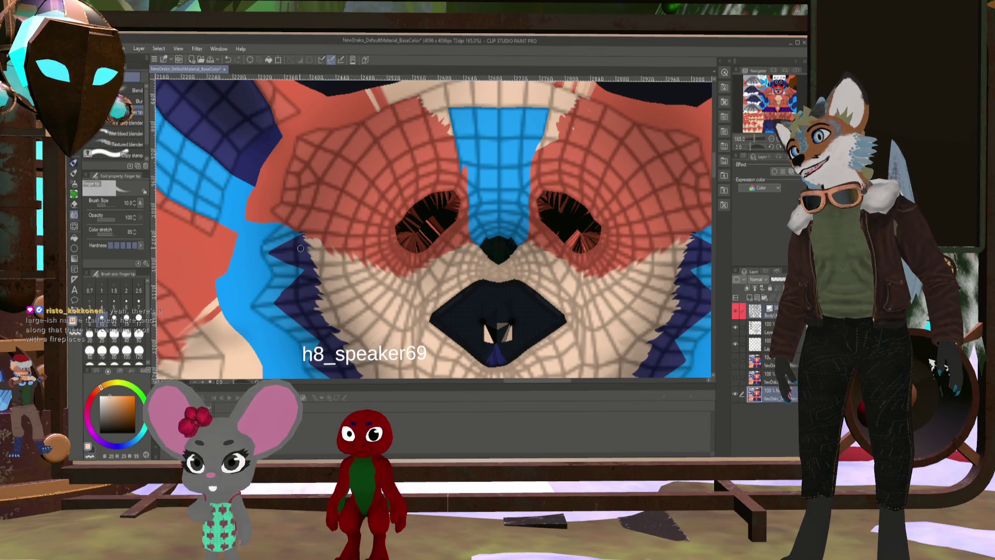
Pan to the lower muzzle and chin, set the blending brush to size 17, and hide the UV wireframe
key(bracketright)
key(bracketright)
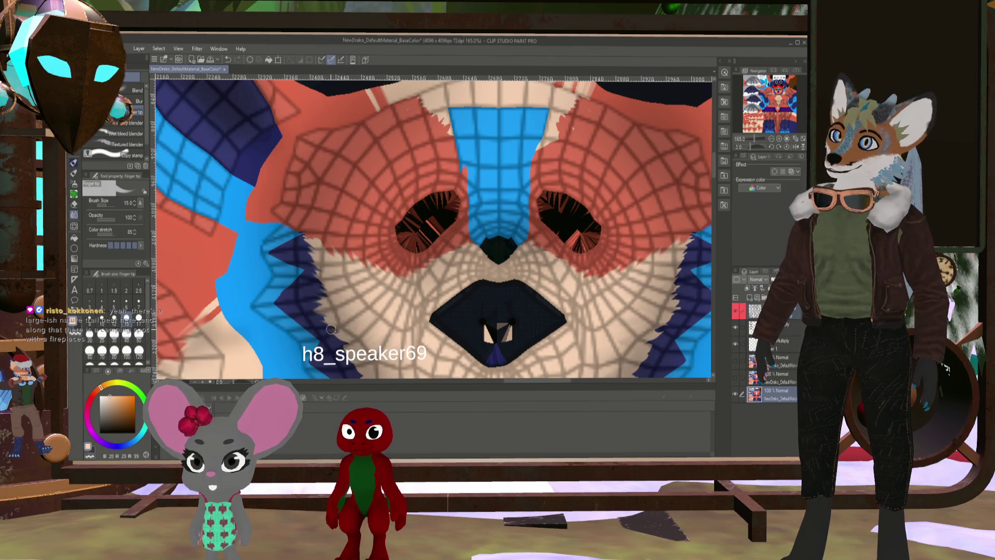
drag(347, 325, 353, 252)
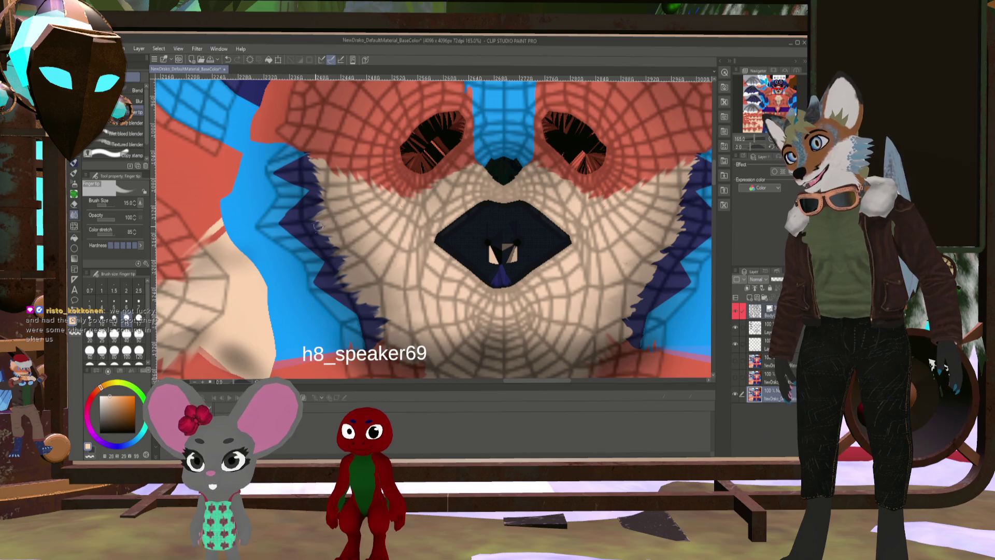
middle_drag(624, 325, 468, 262)
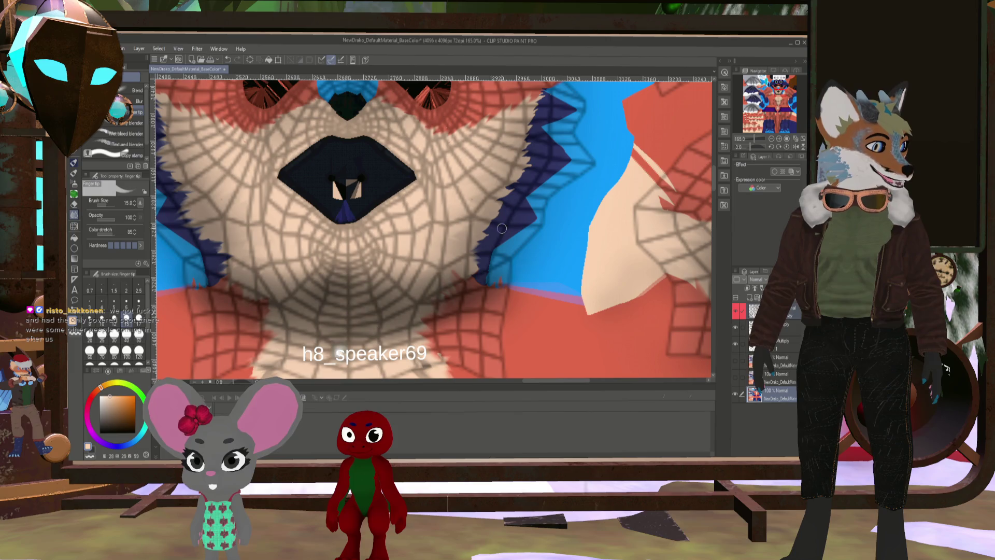
key(bracketright)
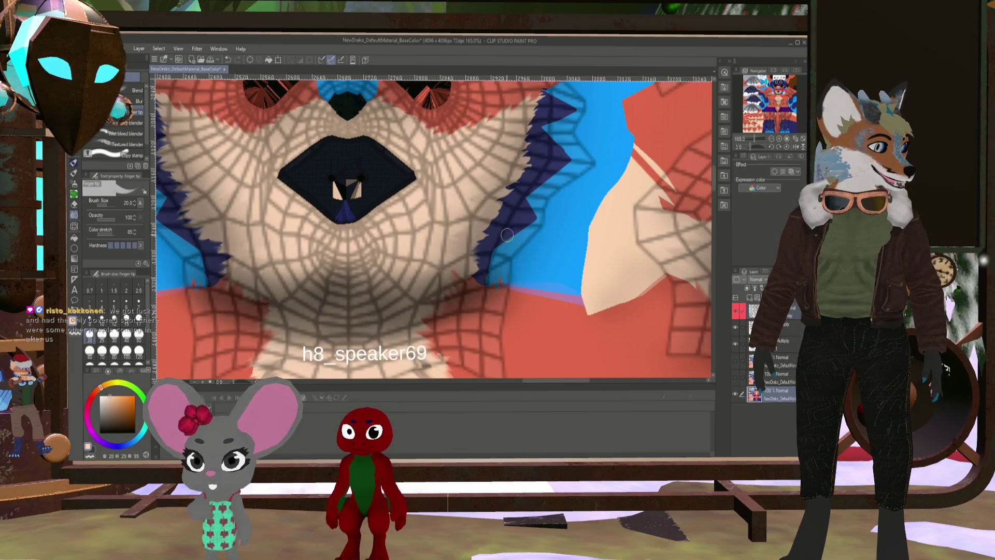
key(bracketleft)
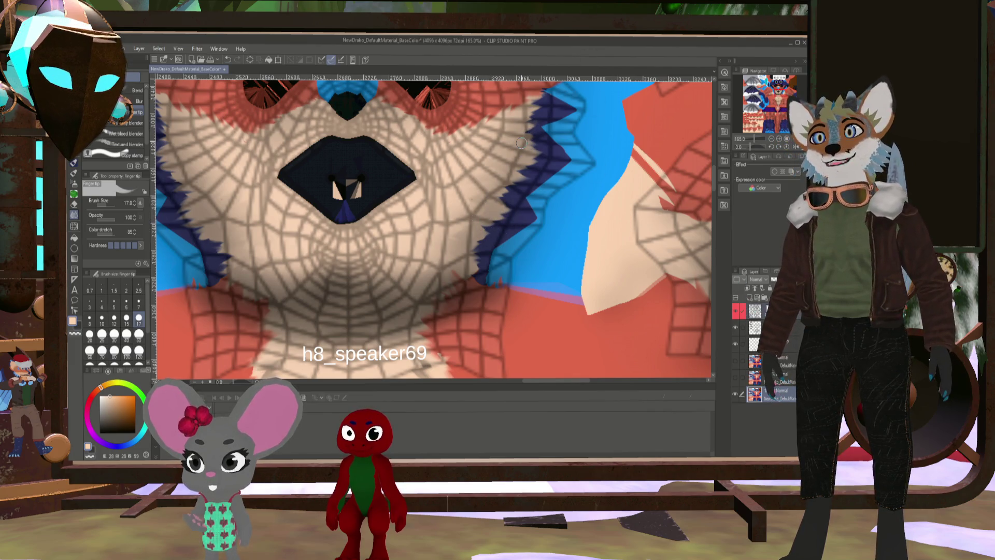
click(740, 314)
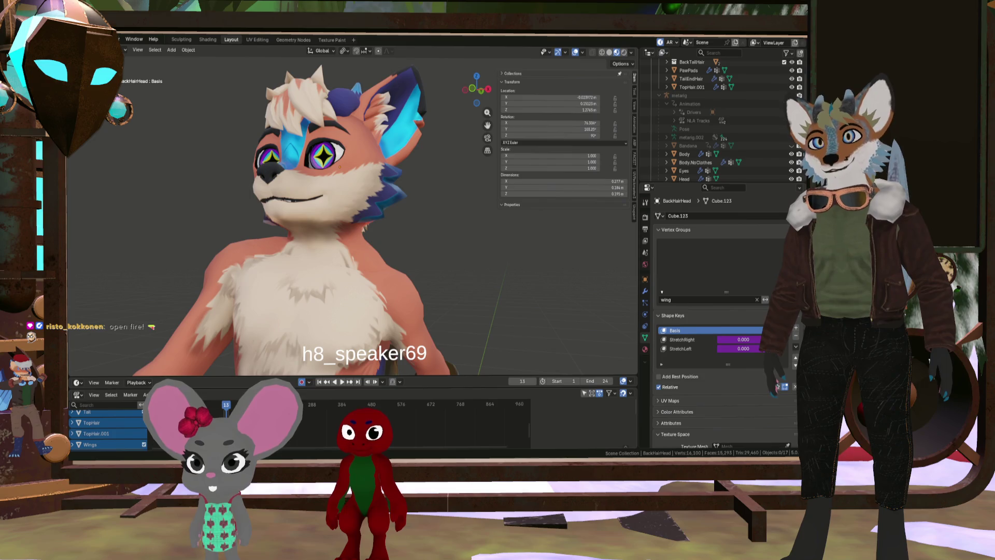
Orbit the textured fox from front to rear and back, start its animation, and move in close
mouse_move(345, 183)
middle_down()
mouse_move(381, 203)
mouse_move(335, 220)
mouse_move(415, 172)
mouse_move(402, 230)
mouse_move(433, 170)
mouse_move(381, 179)
mouse_move(419, 251)
mouse_move(420, 228)
mouse_move(388, 272)
mouse_move(421, 266)
mouse_move(403, 259)
mouse_move(348, 280)
mouse_move(298, 282)
mouse_move(479, 287)
mouse_move(506, 294)
mouse_move(474, 288)
mouse_move(542, 329)
mouse_move(486, 300)
mouse_move(484, 275)
mouse_move(437, 276)
mouse_move(421, 296)
middle_up()
scroll(399, 218, up, 5)
scroll(407, 263, down, 5)
scroll(422, 293, up, 6)
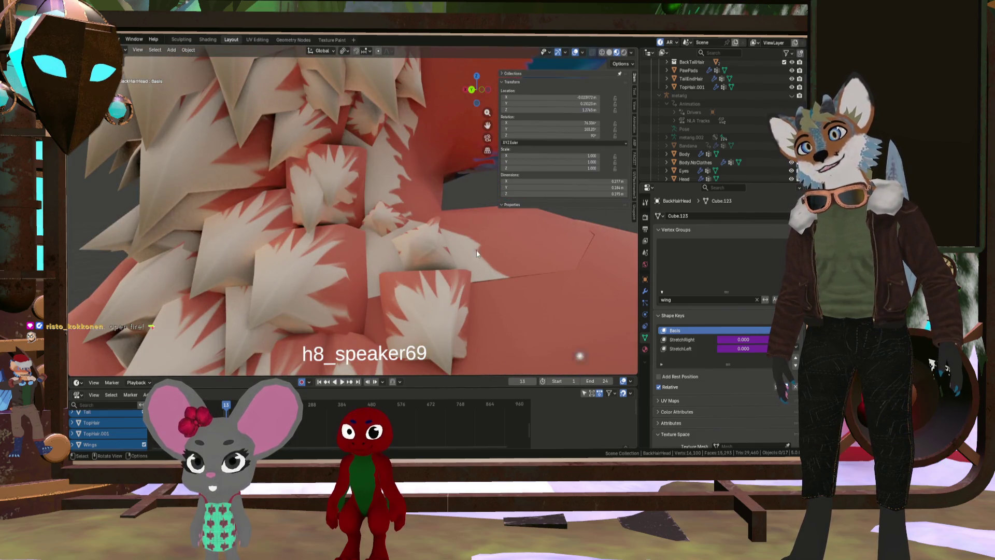
scroll(401, 233, down, 6)
mouse_move(462, 271)
middle_down()
mouse_move(409, 271)
mouse_move(456, 282)
middle_up()
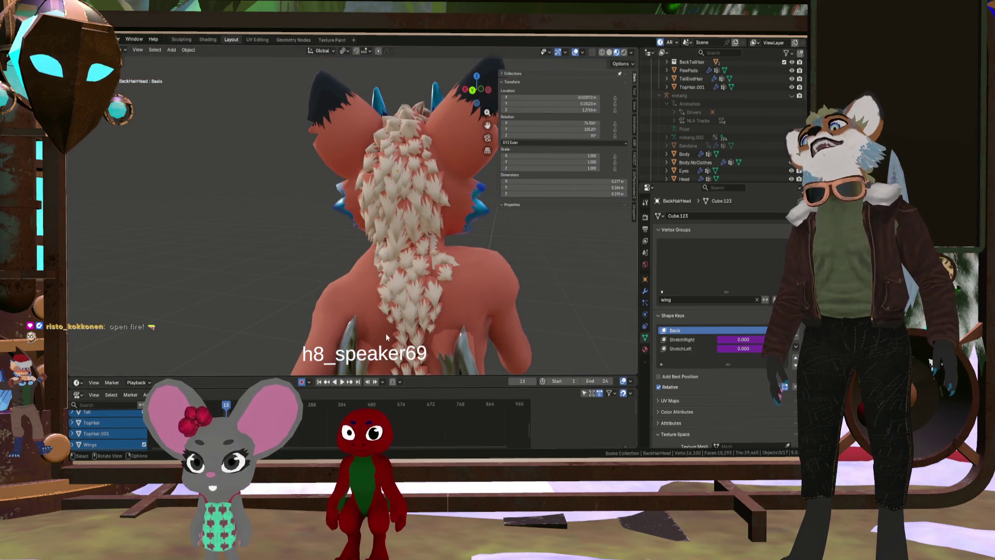
scroll(384, 334, down, 5)
mouse_move(384, 334)
middle_down()
mouse_move(300, 251)
mouse_move(406, 271)
mouse_move(391, 275)
mouse_move(395, 323)
mouse_move(403, 319)
mouse_move(322, 319)
mouse_move(377, 319)
mouse_move(474, 264)
mouse_move(409, 297)
mouse_move(435, 294)
mouse_move(409, 266)
mouse_move(519, 277)
mouse_move(422, 308)
mouse_move(432, 175)
middle_up()
click(342, 382)
scroll(470, 272, down, 5)
mouse_move(362, 244)
middle_down()
mouse_move(474, 274)
mouse_move(285, 258)
mouse_move(322, 253)
mouse_move(280, 257)
mouse_move(294, 246)
mouse_move(223, 241)
mouse_move(390, 260)
mouse_move(293, 132)
middle_up()
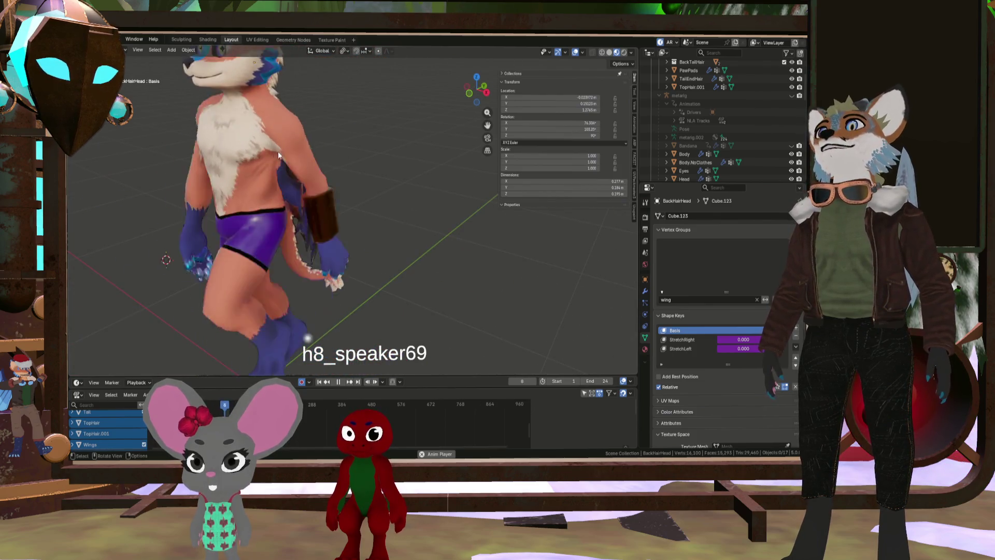
View the animated fox from the front and another side, then stop playback
mouse_move(251, 176)
middle_down()
mouse_move(360, 170)
mouse_move(399, 200)
mouse_move(347, 212)
mouse_move(355, 197)
mouse_move(307, 175)
mouse_move(316, 251)
mouse_move(247, 240)
mouse_move(345, 242)
mouse_move(289, 214)
mouse_move(341, 203)
mouse_move(316, 167)
mouse_move(343, 151)
mouse_move(342, 216)
mouse_move(261, 211)
mouse_move(347, 225)
middle_up()
scroll(343, 150, up, 2)
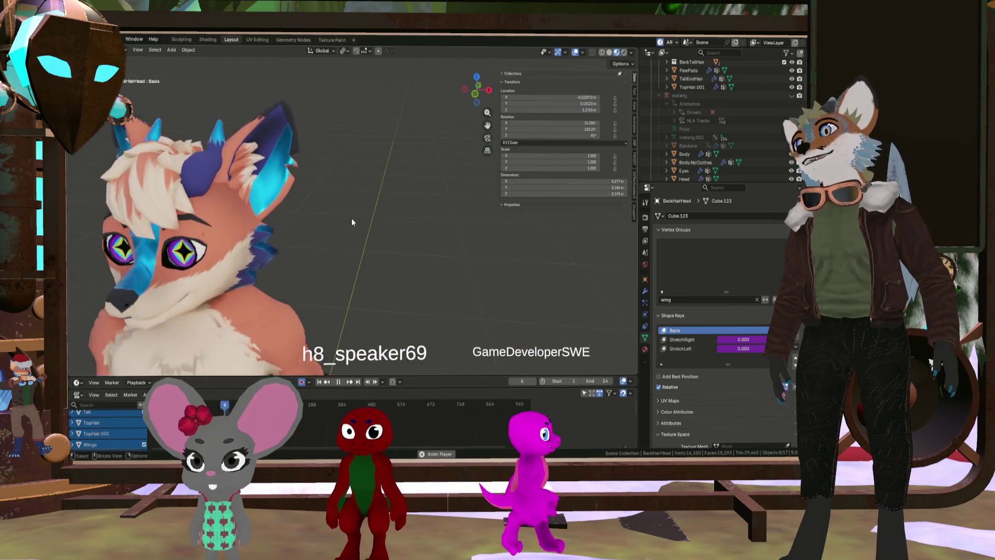
mouse_move(219, 218)
middle_down()
mouse_move(276, 229)
mouse_move(224, 220)
mouse_move(219, 194)
mouse_move(241, 235)
mouse_move(264, 240)
middle_up()
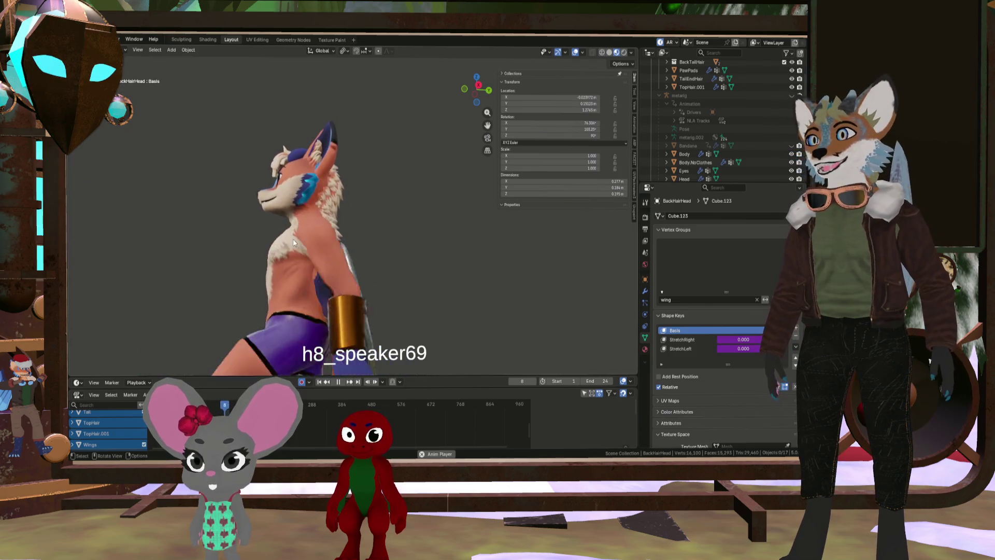
key(space)
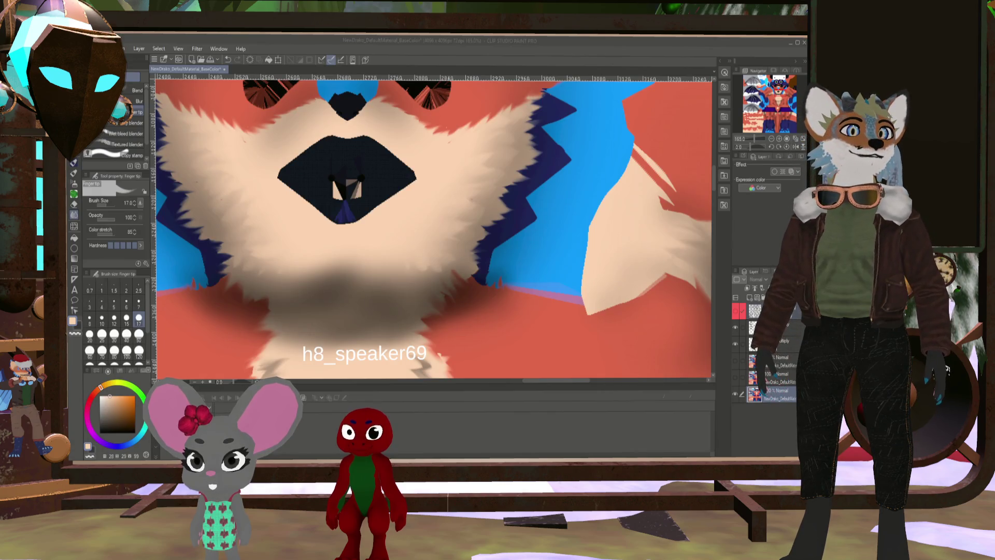
Zoom the canvas out until the whole BaseColor texture with its UV wireframe is visible
scroll(406, 240, down, 1)
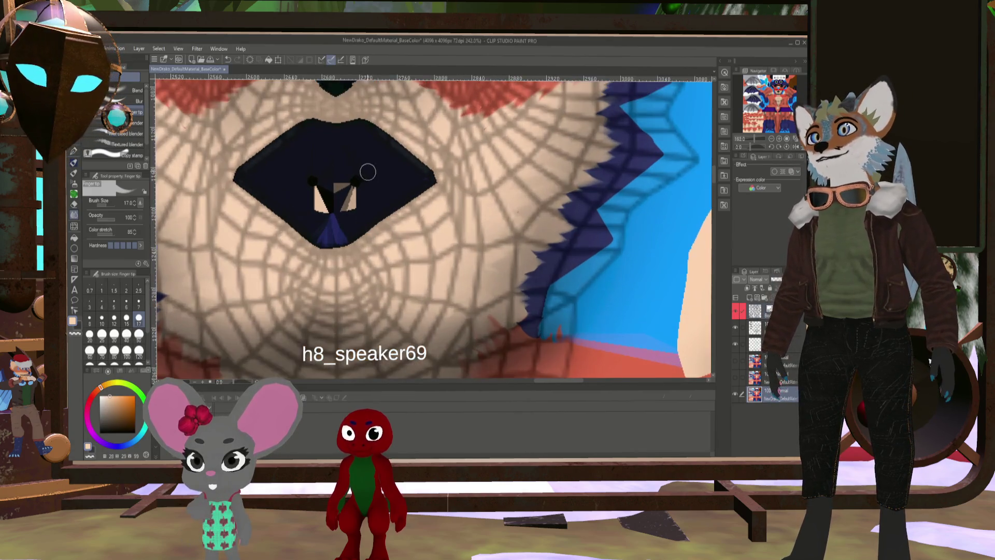
scroll(393, 228, up, 2)
scroll(386, 213, down, 5)
scroll(386, 213, down, 2)
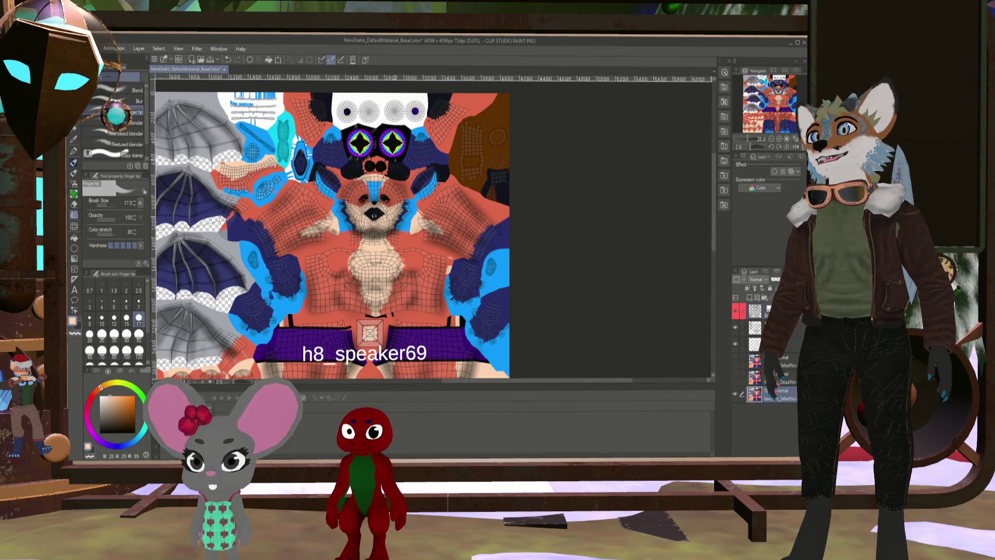
scroll(371, 245, up, 1)
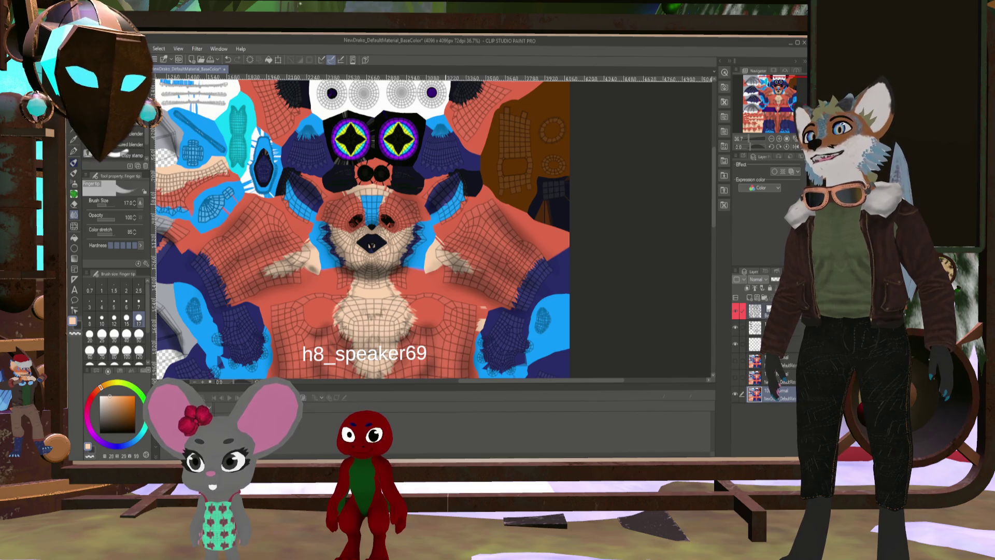
scroll(371, 245, up, 5)
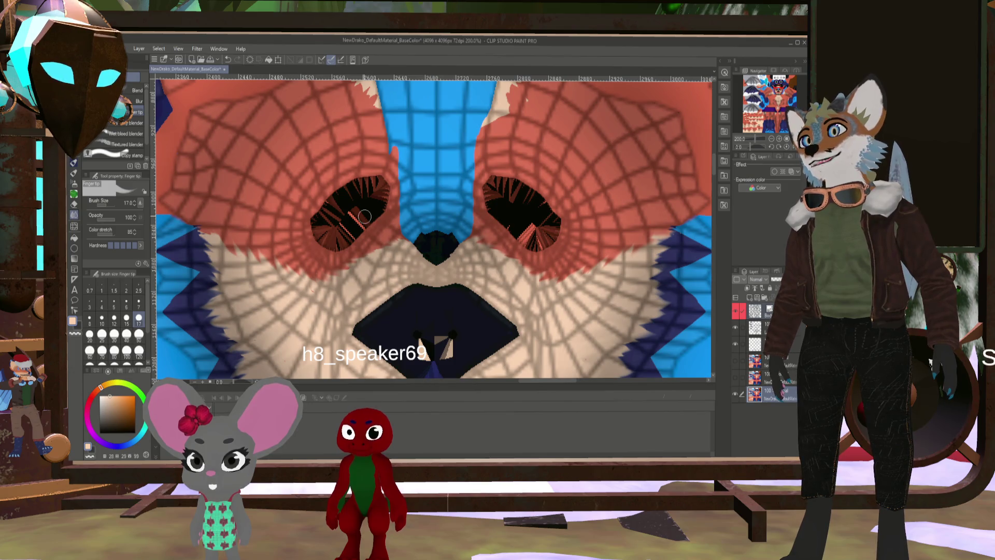
scroll(364, 216, down, 1)
scroll(362, 217, down, 3)
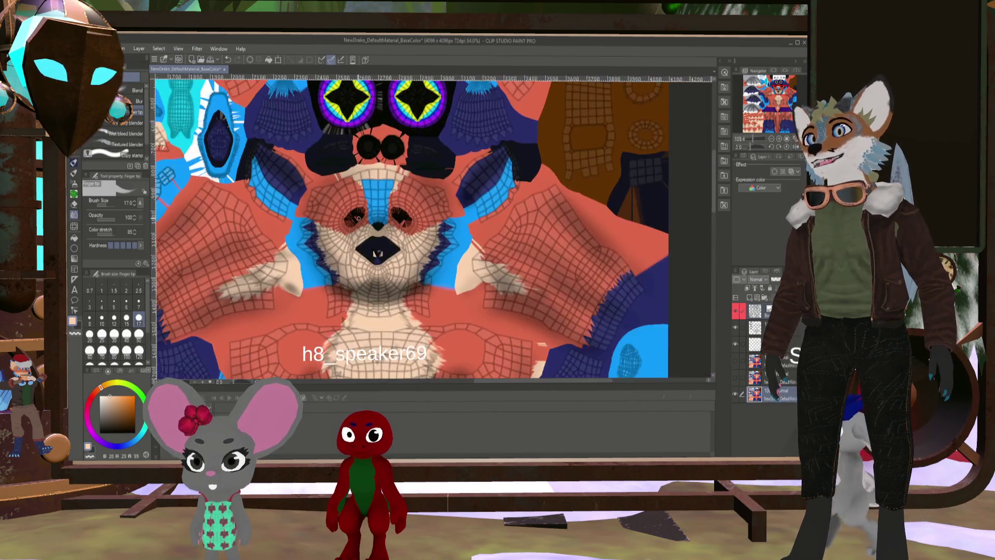
scroll(368, 212, down, 2)
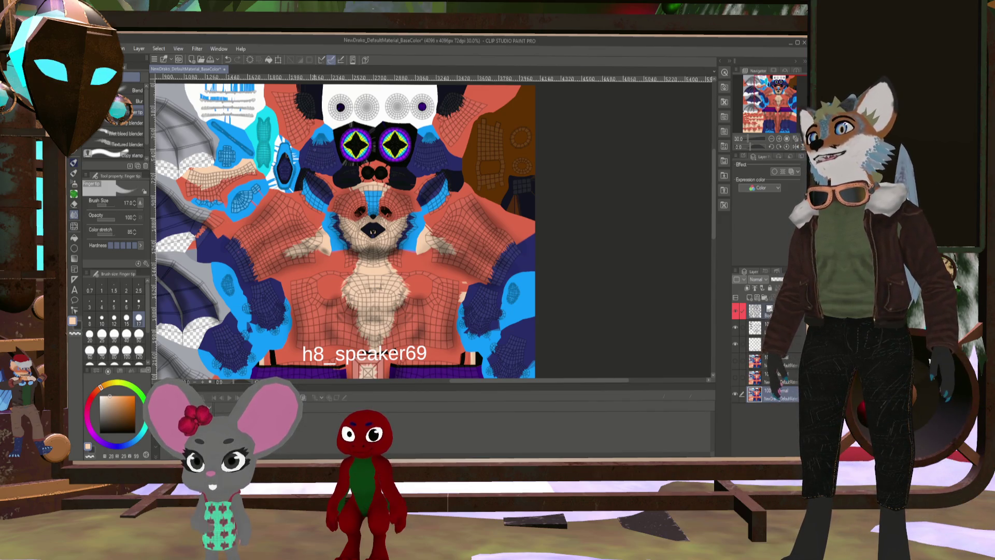
scroll(372, 231, down, 1)
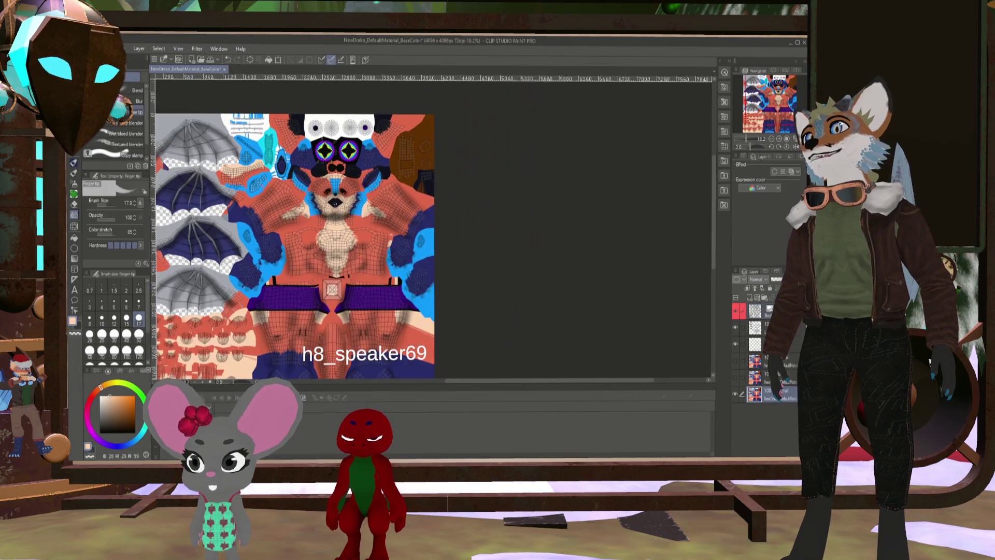